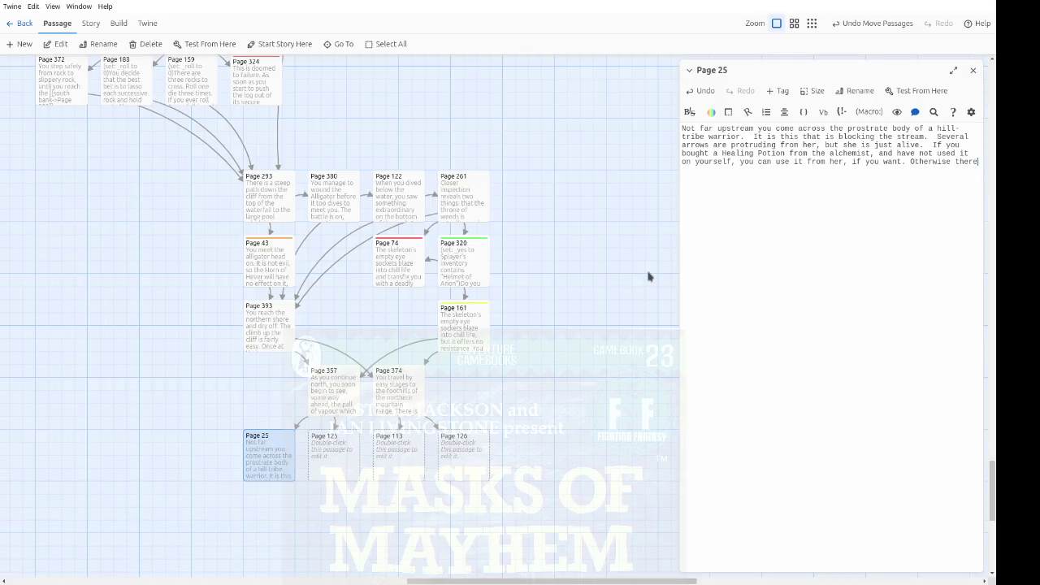
Step: End Page 25 with a [[nothing you can do->Page 300]] link and a 'use it from her' reveal showing ?potion
text(s nothing y)
text([[)
key(End)
text(300)
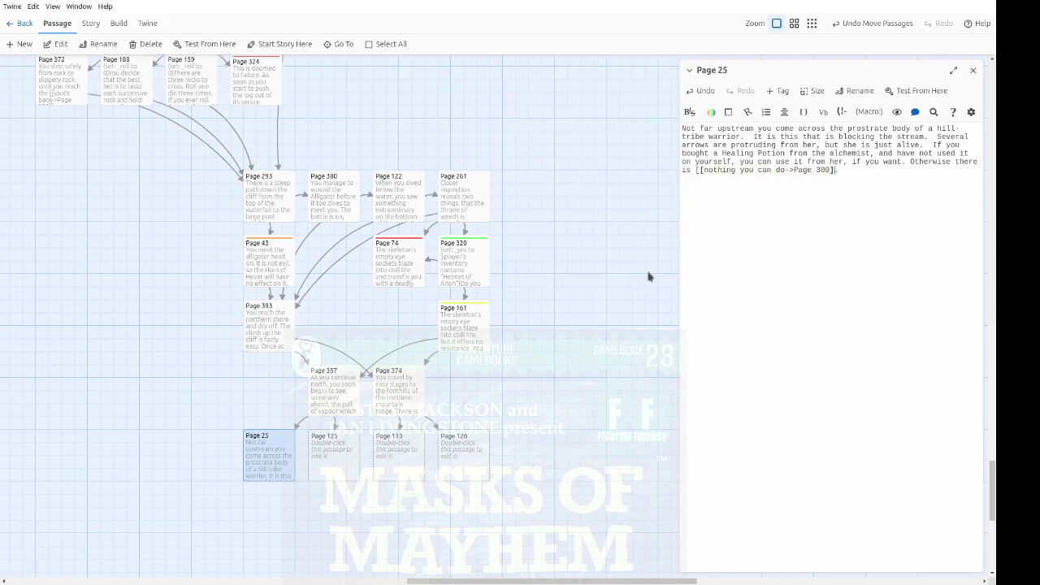
text(])
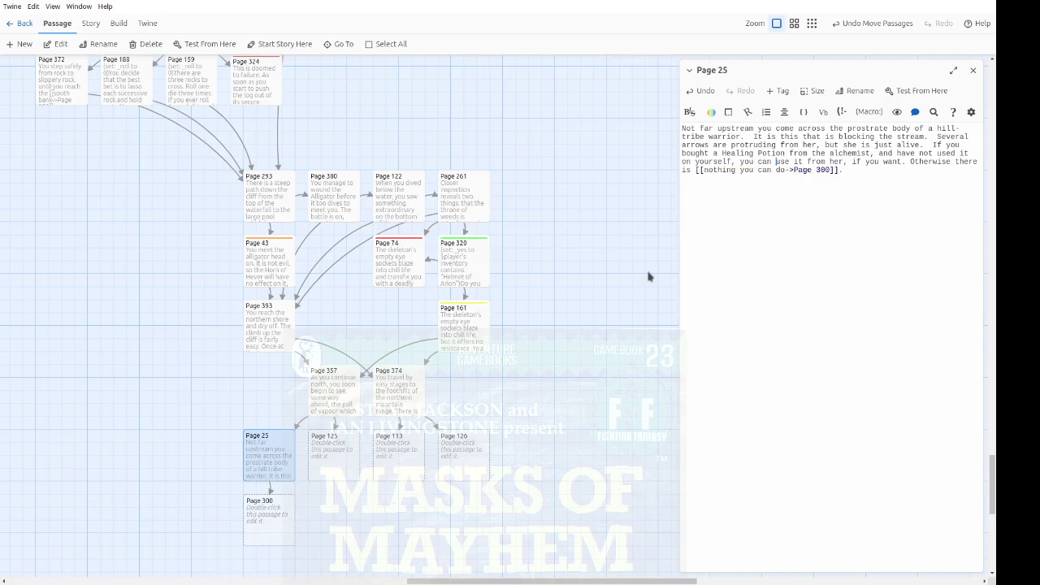
text((link-reveal)
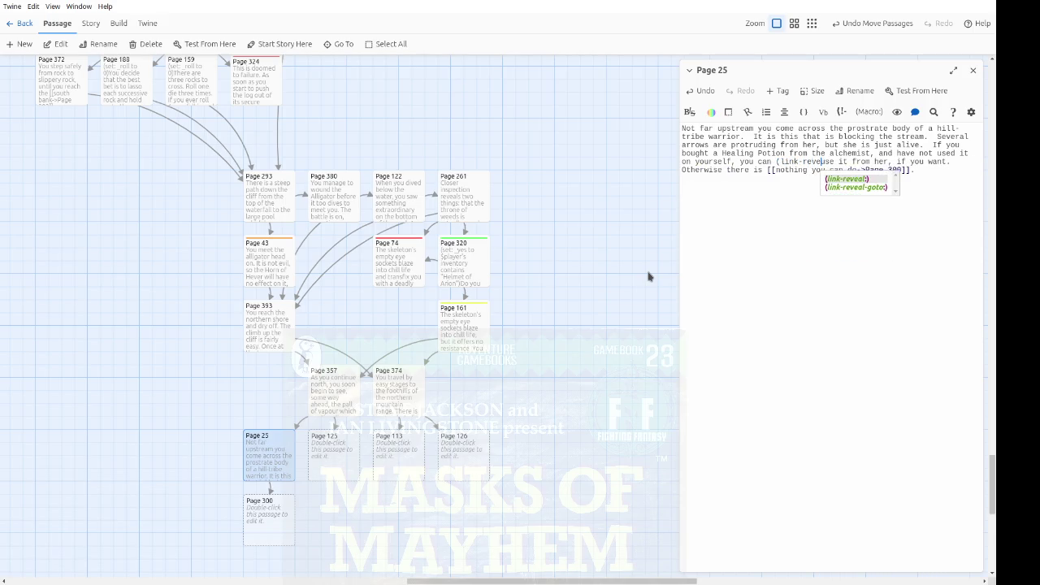
text(:")
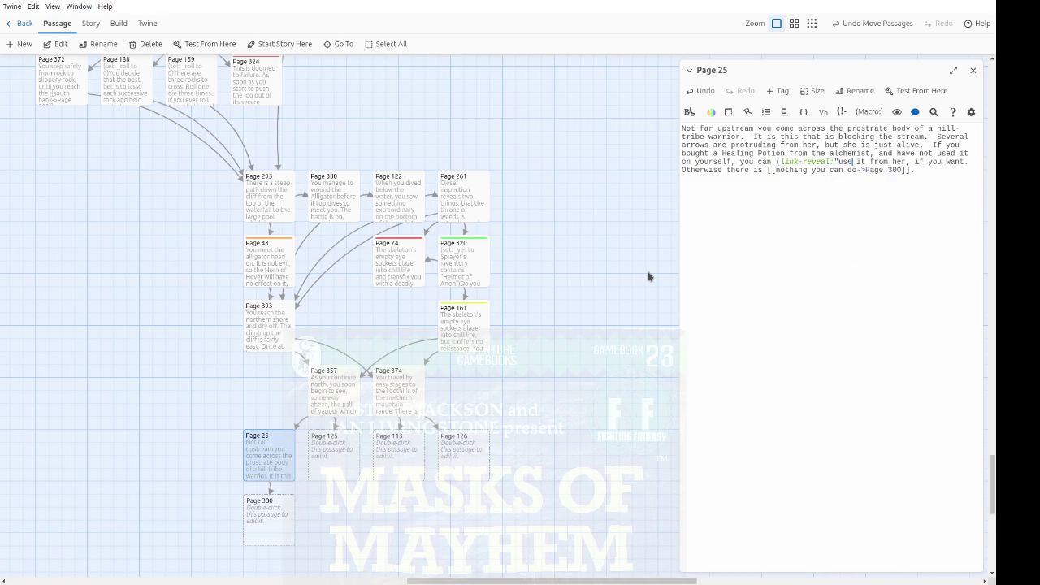
key(Right)
key(Right)
key(Right)
text(")[(show: ?potion))
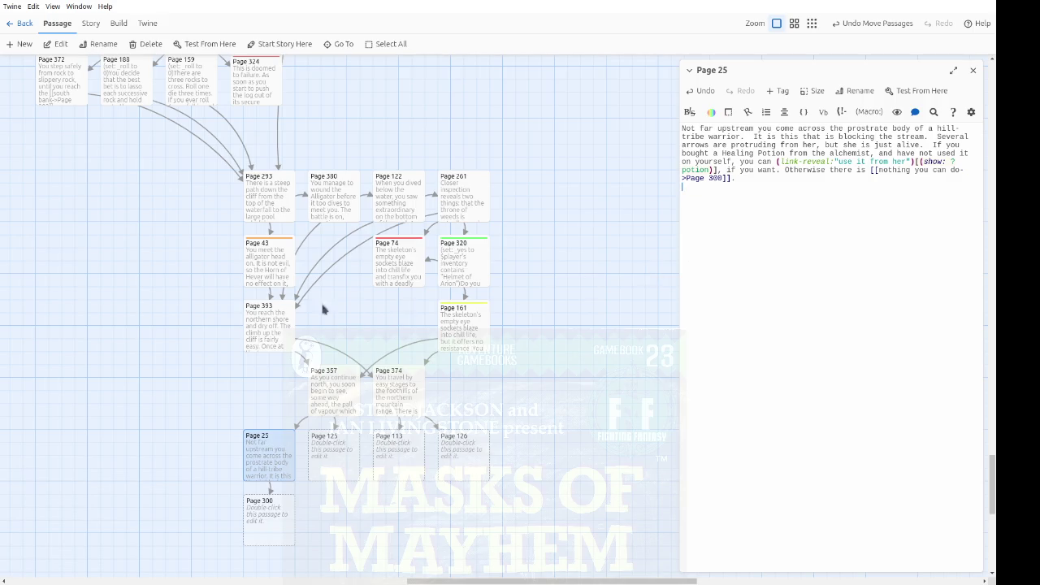
scroll(347, 310, up, 10)
scroll(178, 314, up, 10)
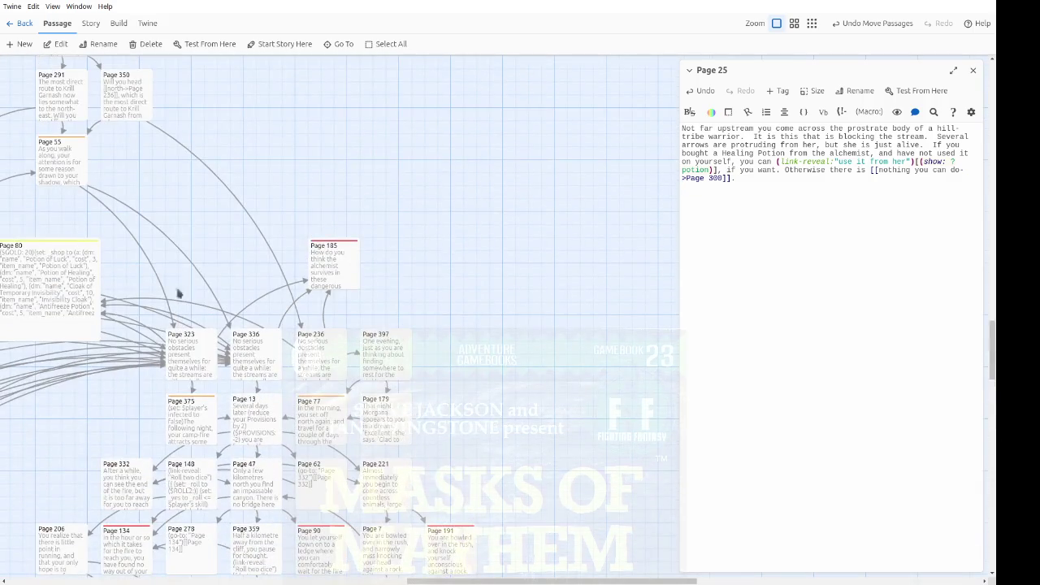
Step: Open Page 80 at full width to check its 'Potion of Healing' item name, then close it
double_click(21, 277)
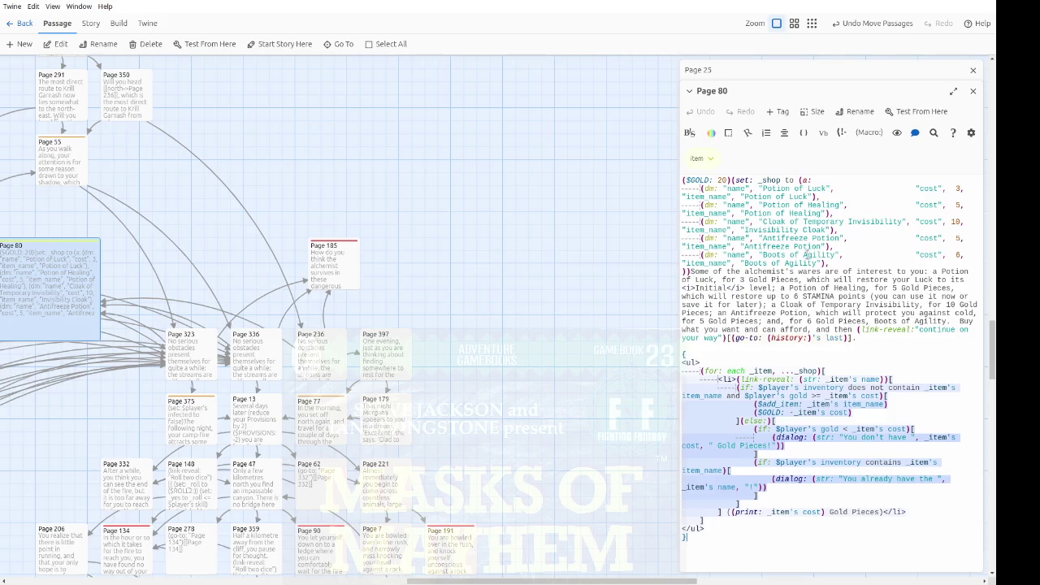
drag(772, 212, 821, 213)
drag(749, 213, 745, 213)
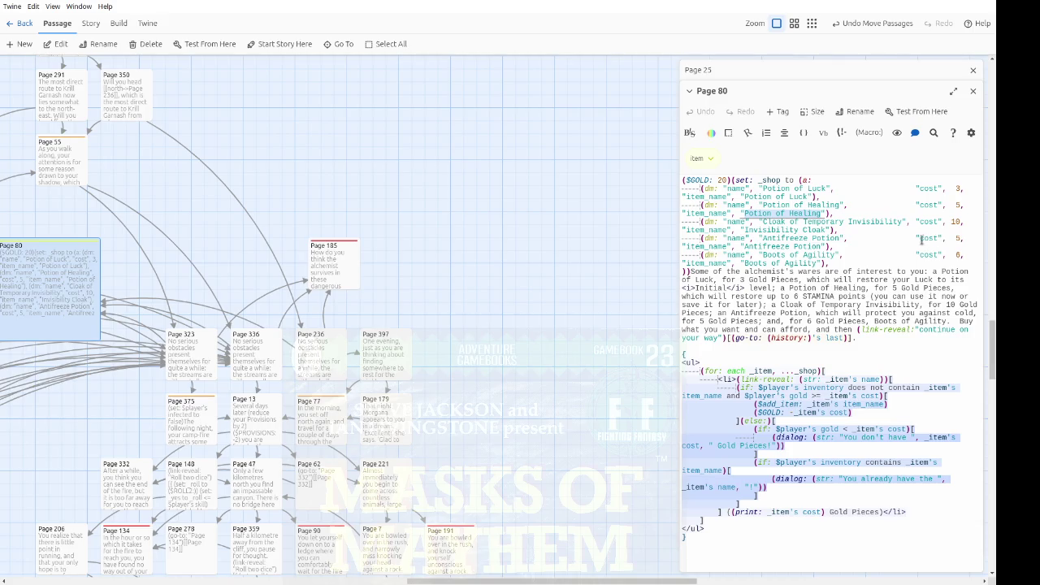
click(953, 91)
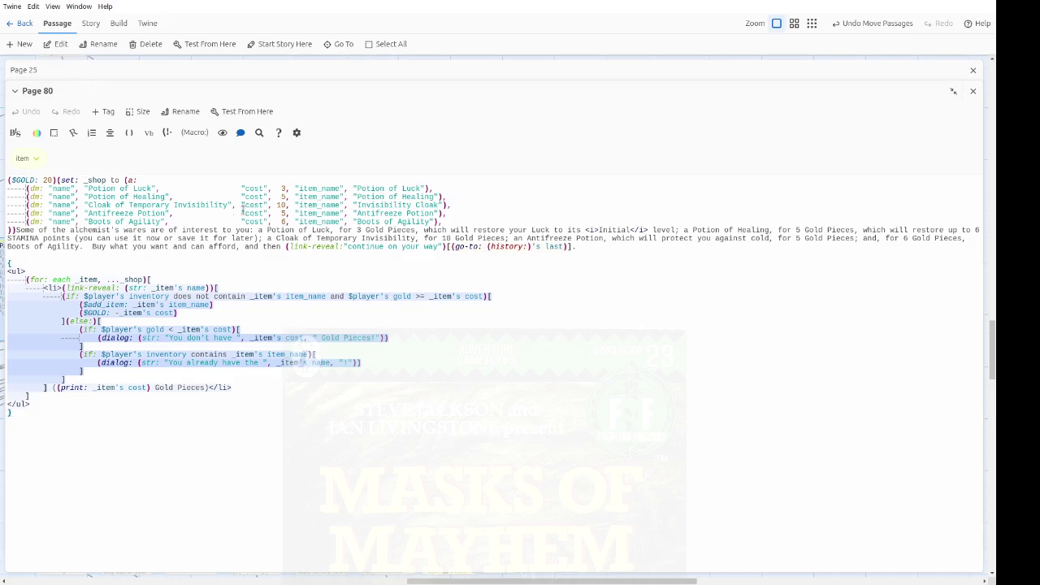
click(974, 93)
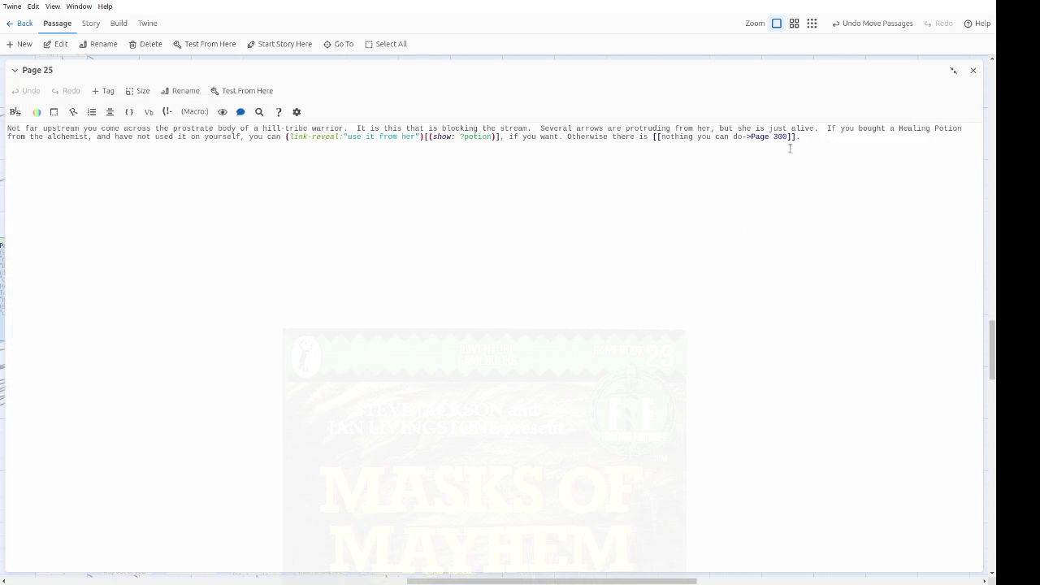
Step: Create a |potion> hook in Page 25 with an indented 'Potion of Healing' line inside
key(Return)
click(841, 139)
text([]()
key(Return)
key(Return)
key(Tab)
text(Potion of Healing)
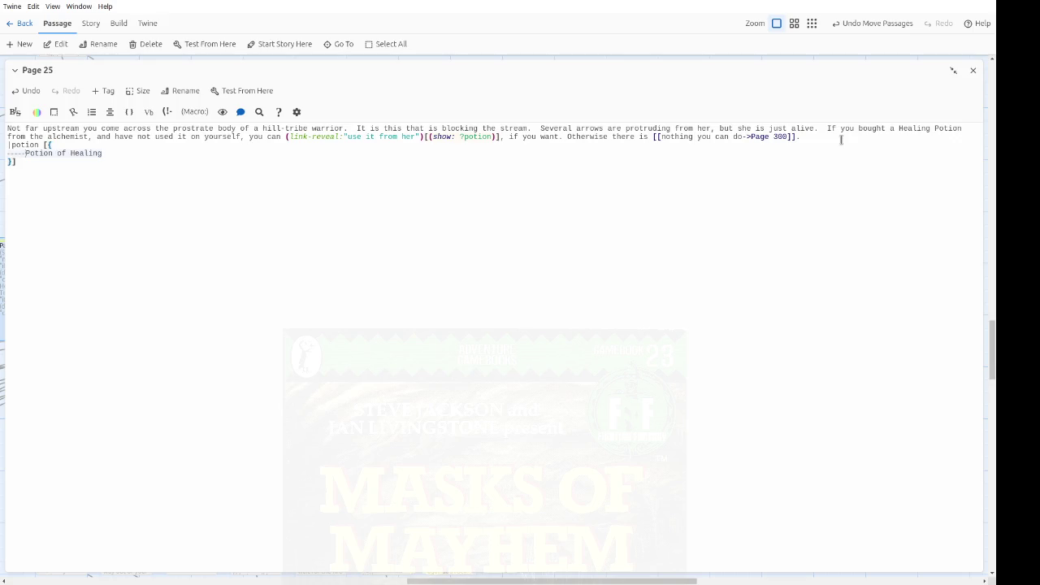
key(Left)
key(Left)
key(BackSpace)
text(>)
Step: Turn that line into (if: $player's inventory contains "Potion of Healing") and restore the editor size
key(Down)
key(End)
key(ctrl+Left)
key(ctrl+Left)
text((if: $)
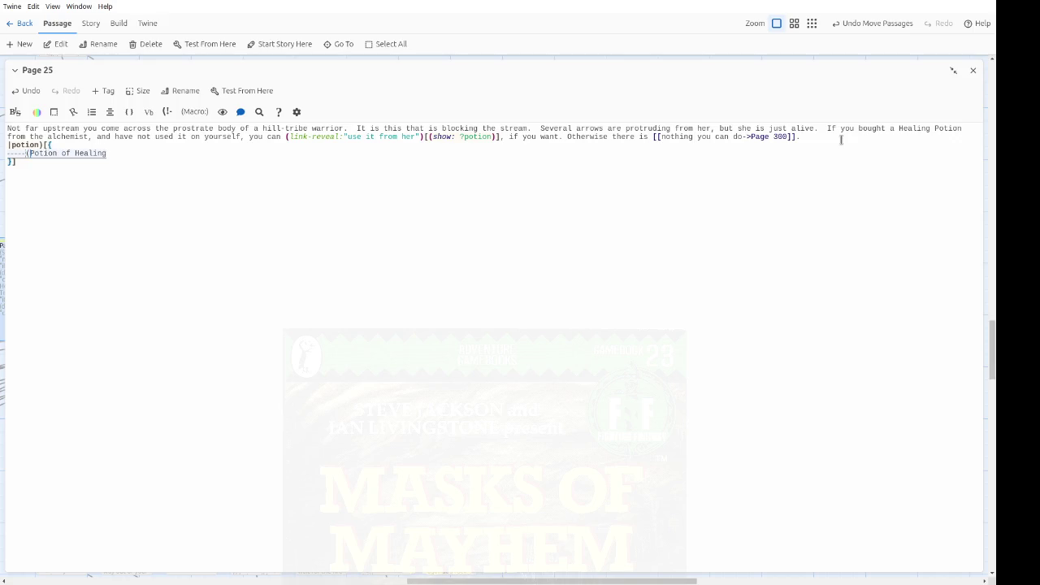
text(player's invento)
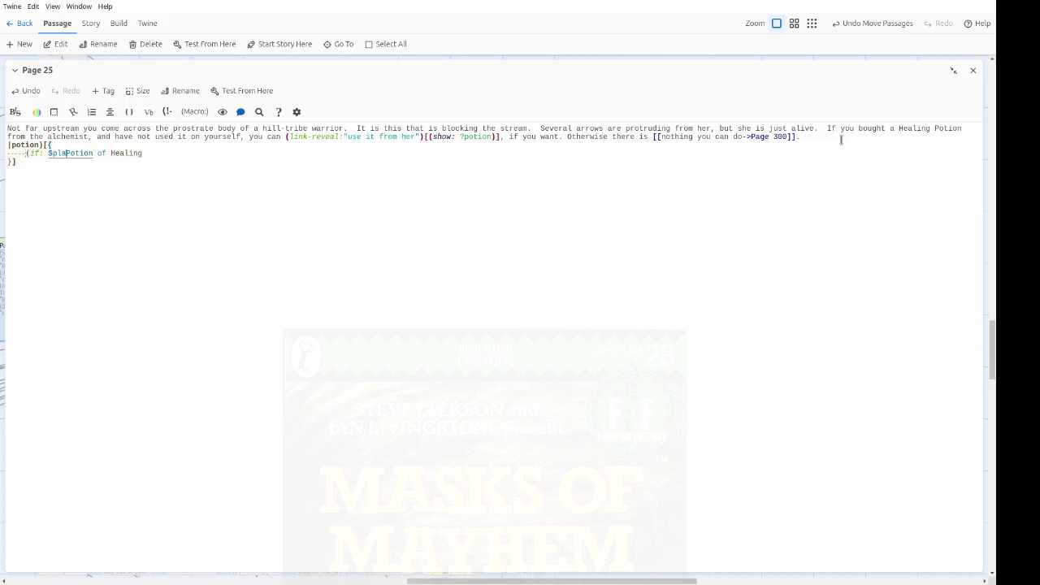
text(ry contains ")
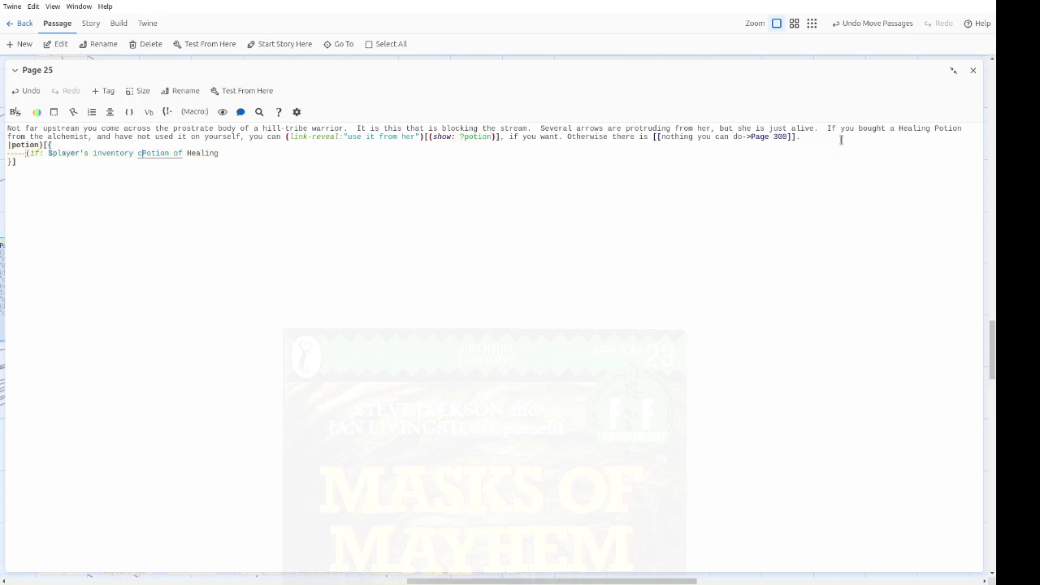
key(End)
text(")
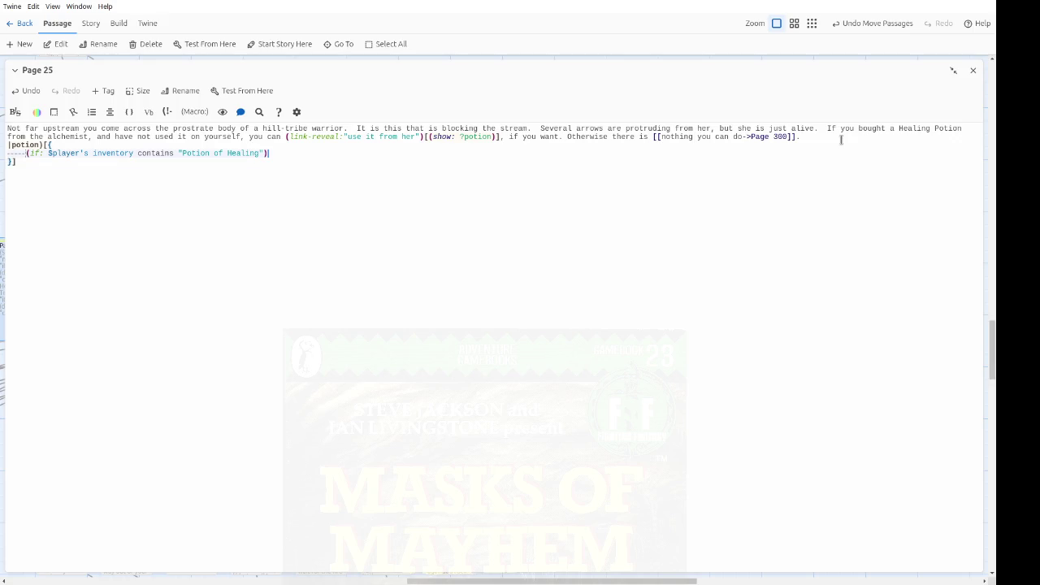
click(951, 70)
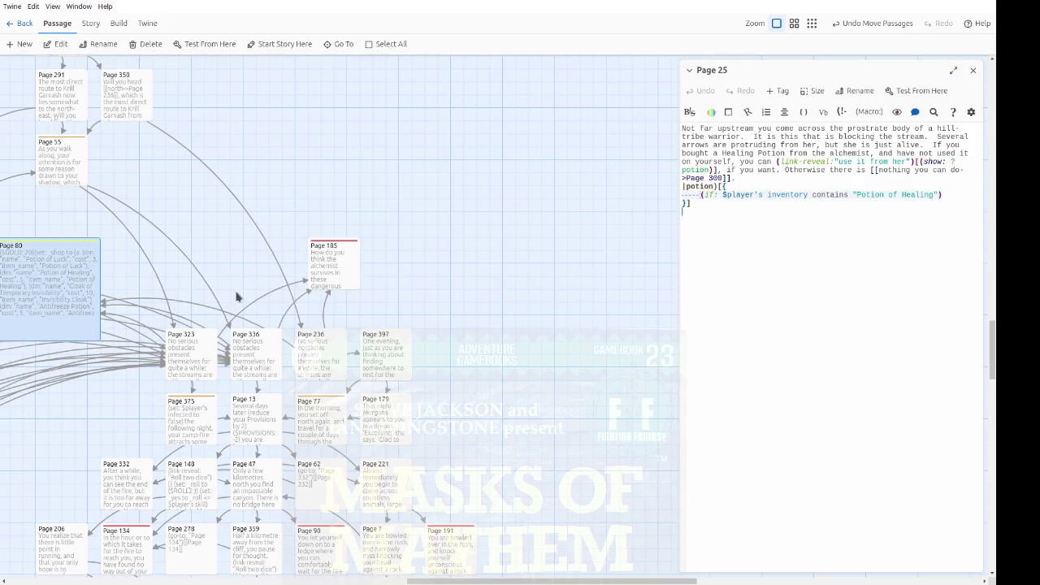
Step: Add an opening bracket after the (if:) check and an indented (dialog: "") line beneath it
double_click(70, 286)
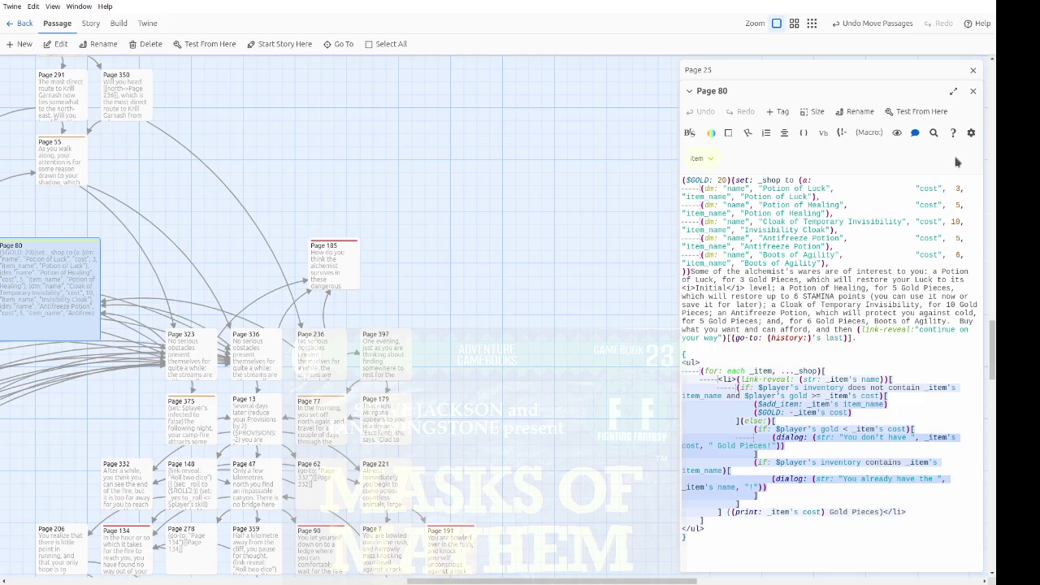
click(972, 91)
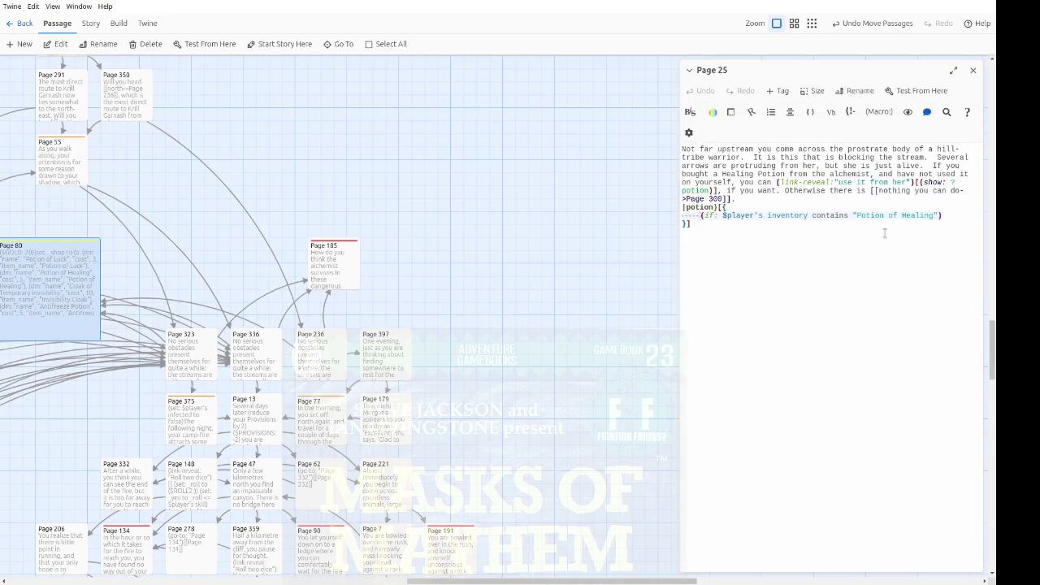
click(959, 216)
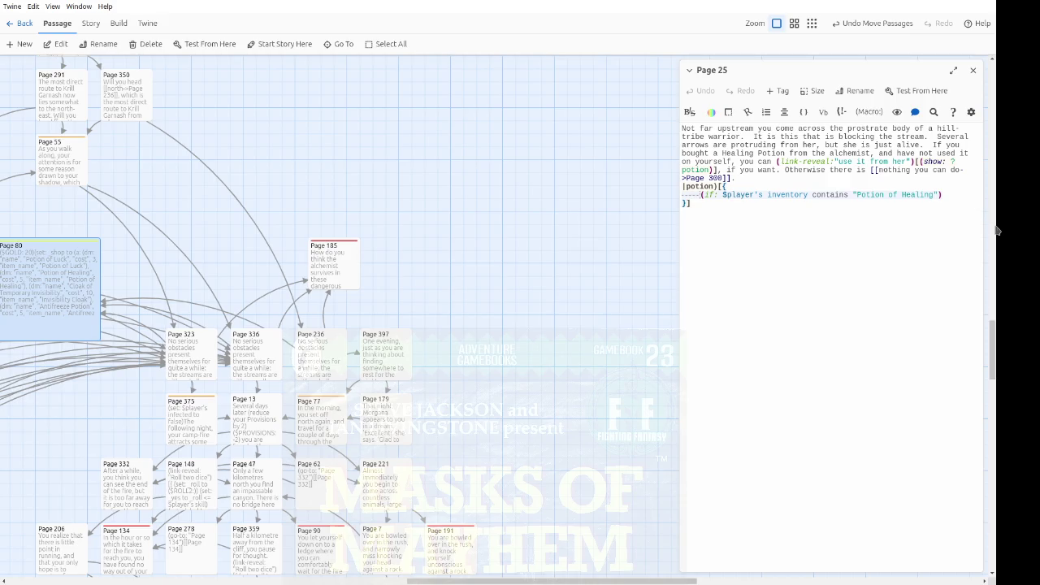
text([)
key(Return)
key(Return)
text(else:)[)
key(Return)
key(Return)
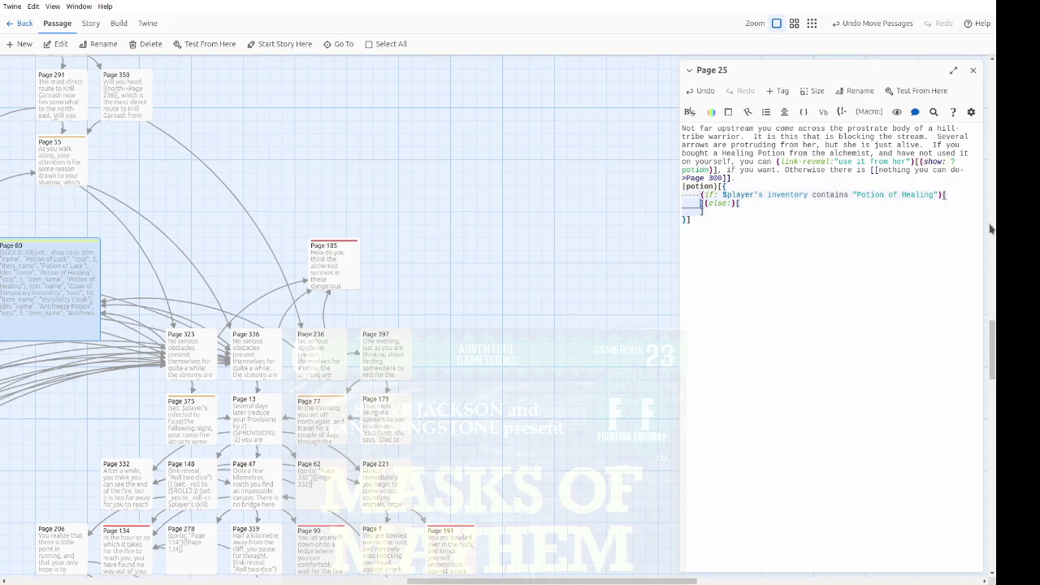
key(Tab)
text(dialog: "")
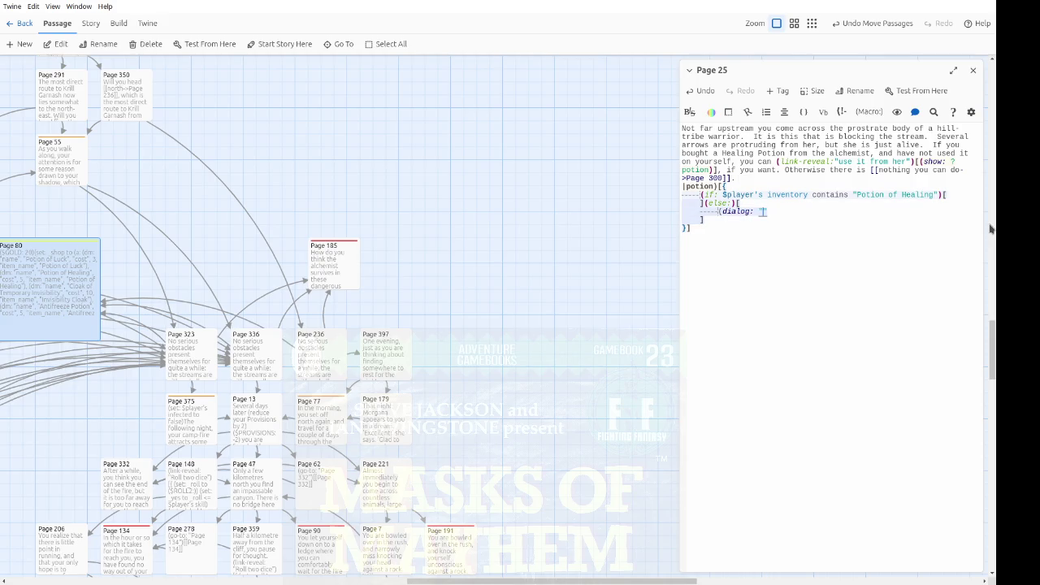
text())
Step: Drop the else opener, unindent, and fill the dialog with "But you don't have the Potion of Healing."
key(Up)
key(End)
key(BackSpace)
key(BackSpace)
key(BackSpace)
key(Down)
key(Down)
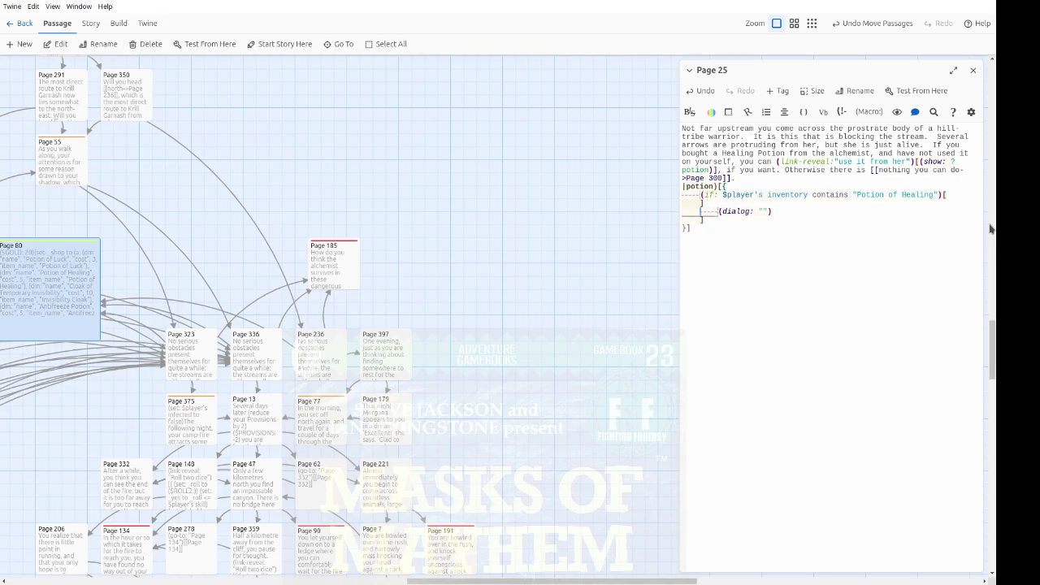
key(BackSpace)
key(shift+Tab)
key(BackSpace)
key(Left)
key(Left)
text(But you don't )
text(have a )
text(Potion of )
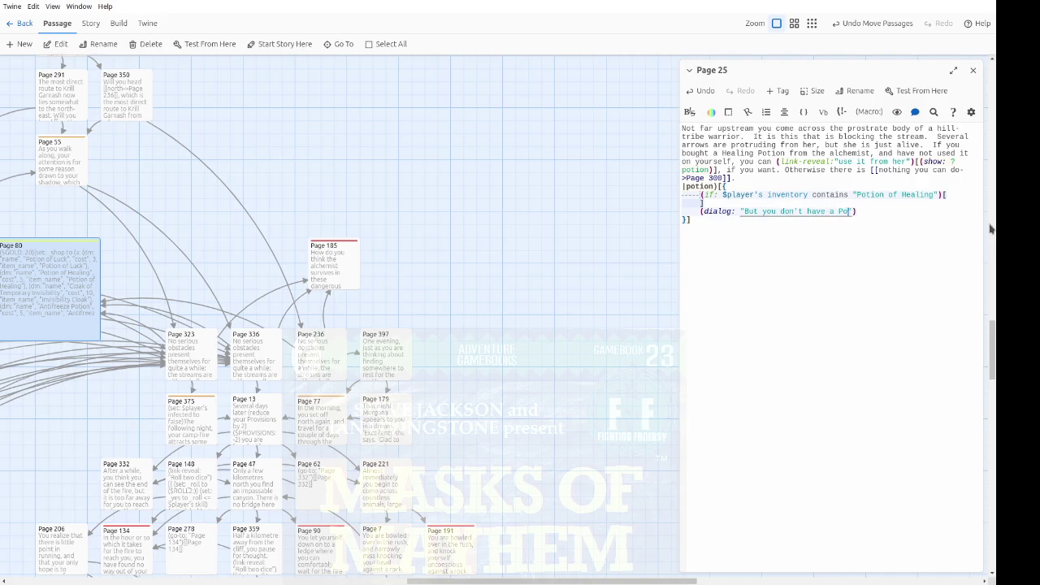
text(Healing.)
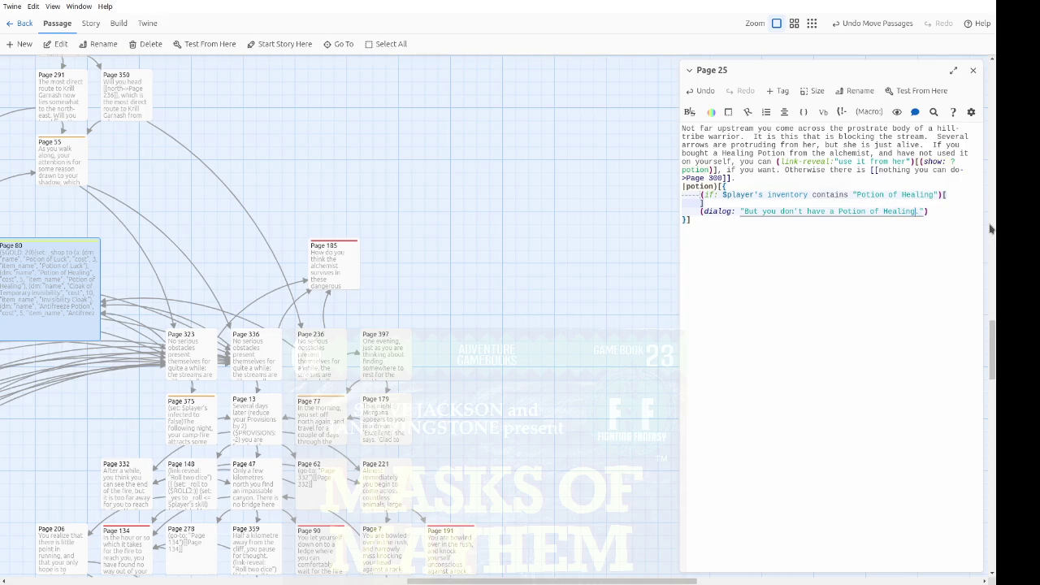
key(Delete)
key(Delete)
text(the)
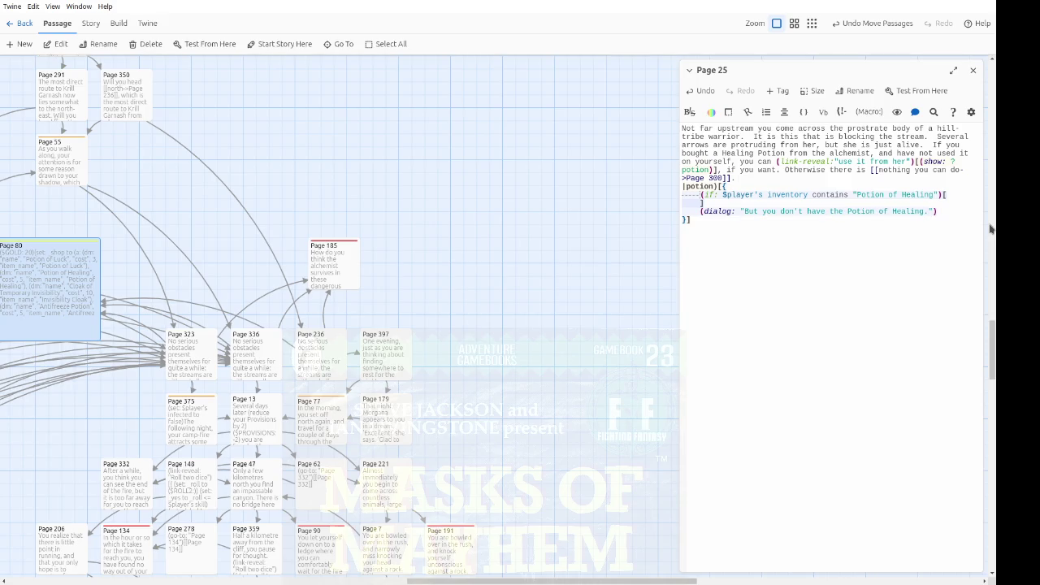
Step: Insert a blank line inside the (if:) branch for its result
key(Return)
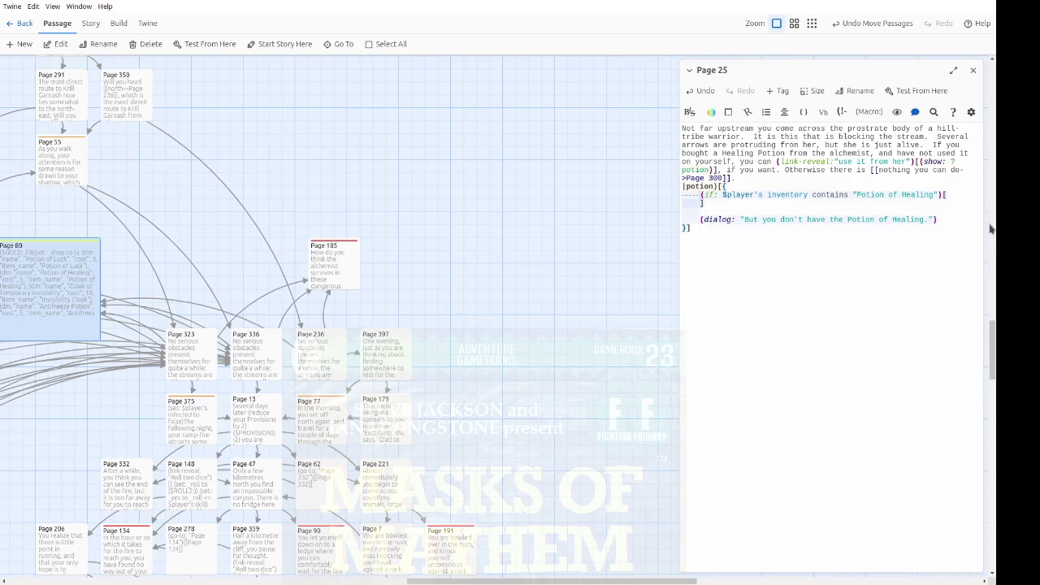
key(BackSpace)
key(Up)
key(End)
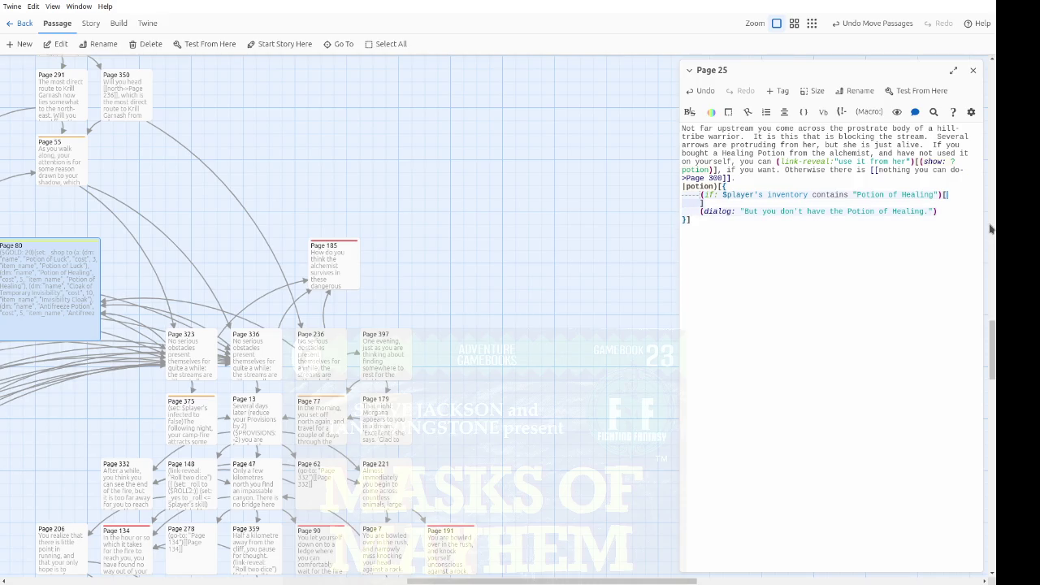
key(Return)
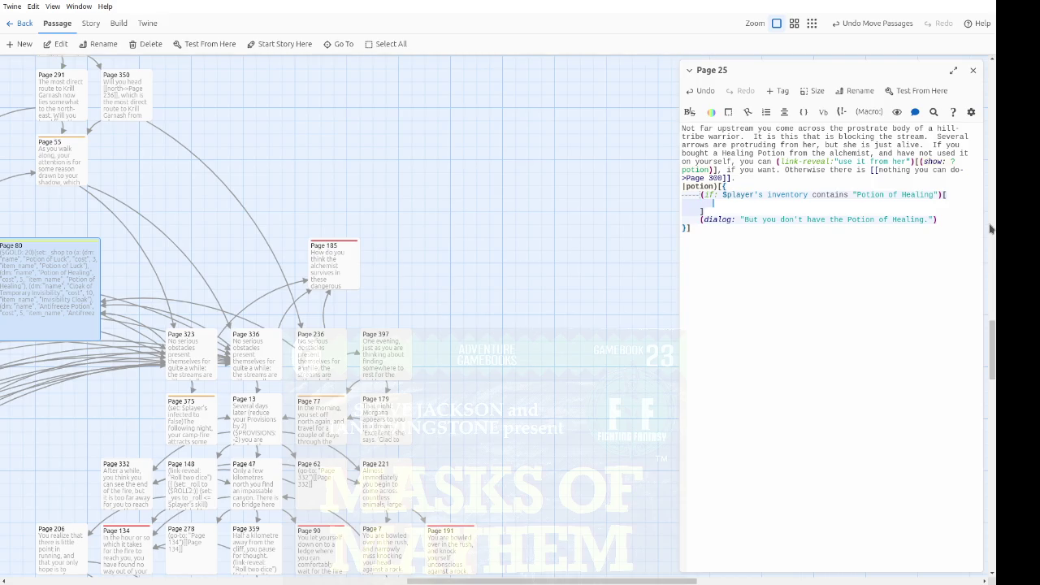
Step: Fill the (if:) branch with (go-to: "Page 338") followed by a [[Page 338]] link
text((go-to)
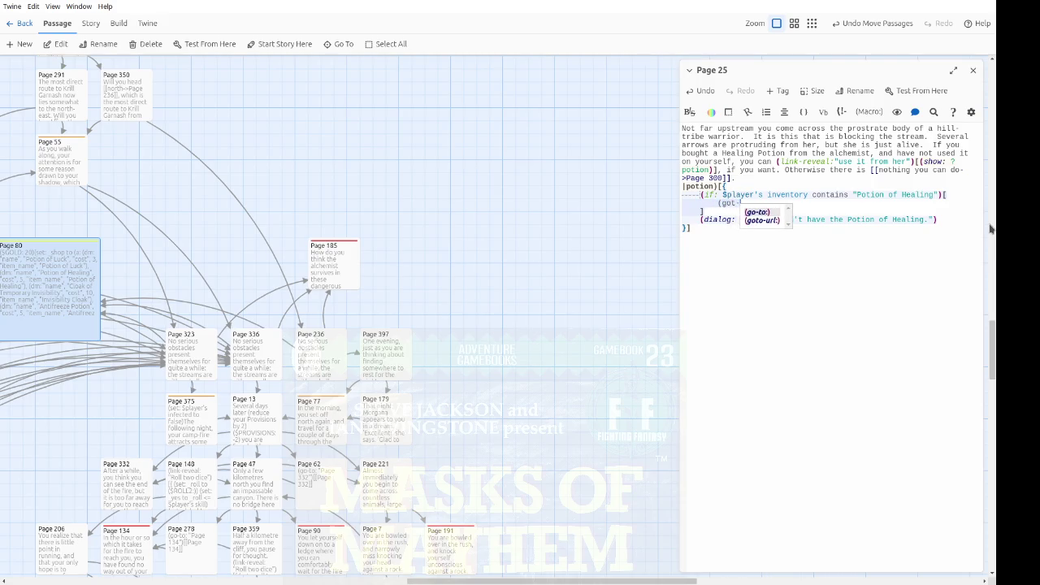
text(: "Page)
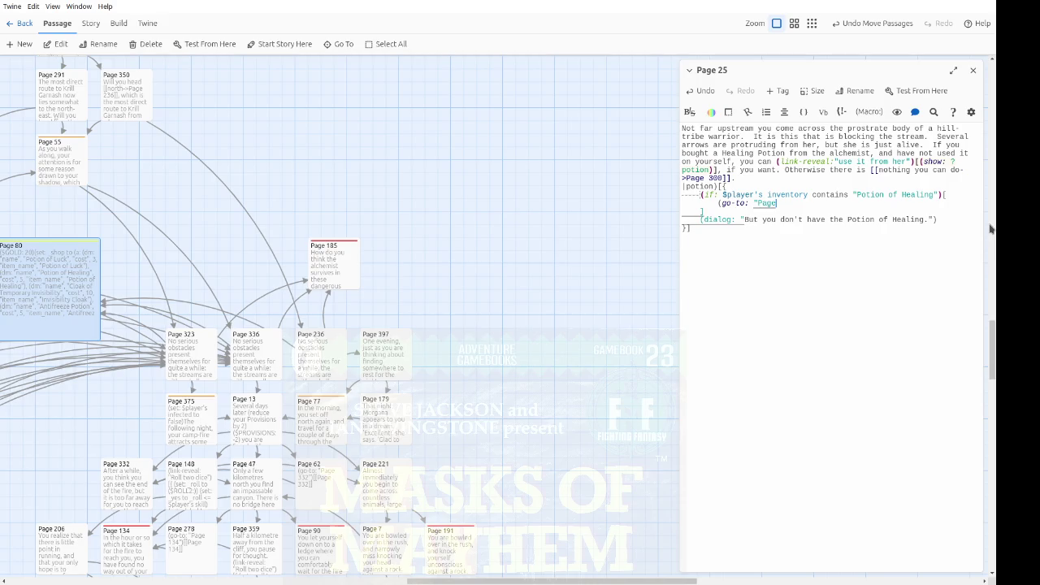
text(")
key(Left)
key(Left)
key(Left)
key(End)
text())
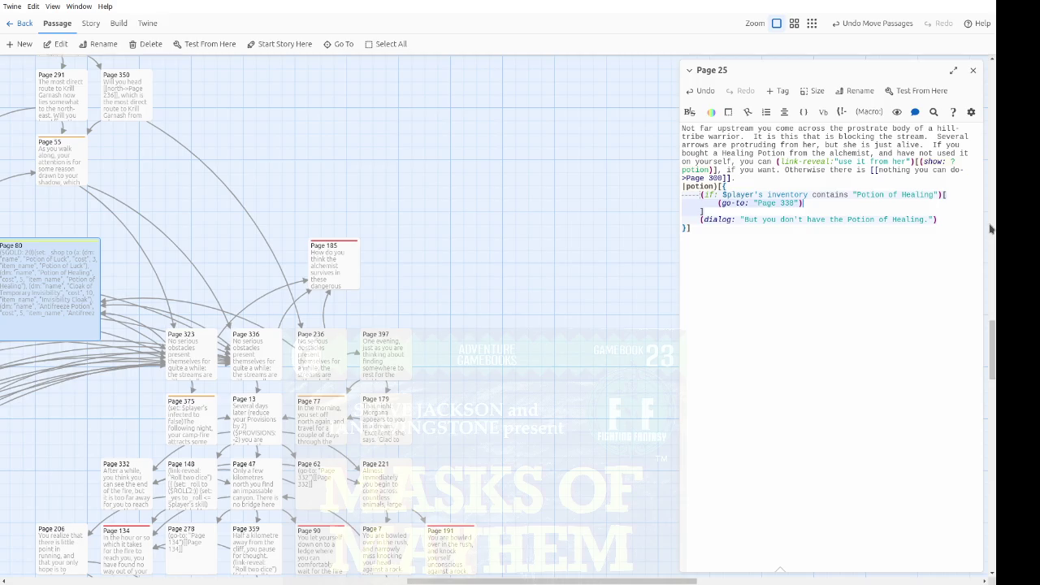
text( [[Page 338]])
mouse_move(550, 476)
mouse_down()
mouse_move(580, 211)
mouse_move(558, 455)
mouse_up()
Step: Select Pages 300 and 338 on the story map and move them one column left
scroll(558, 455, down, 10)
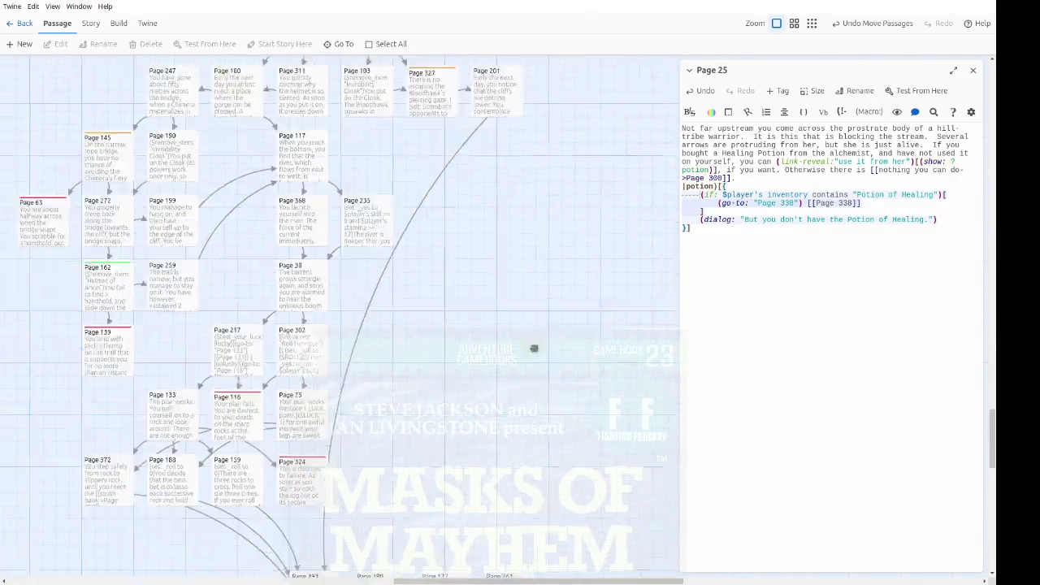
scroll(579, 398, down, 10)
scroll(546, 390, up, 4)
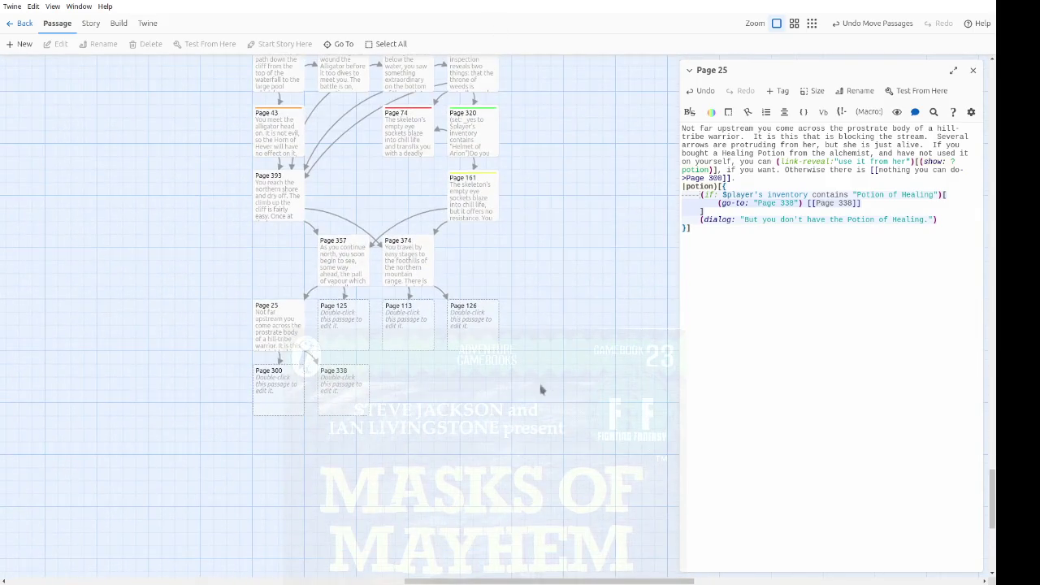
mouse_move(416, 455)
mouse_down()
mouse_move(283, 427)
mouse_move(290, 406)
mouse_move(238, 353)
mouse_move(246, 367)
mouse_up()
drag(433, 493, 213, 403)
drag(361, 399, 292, 395)
click(281, 322)
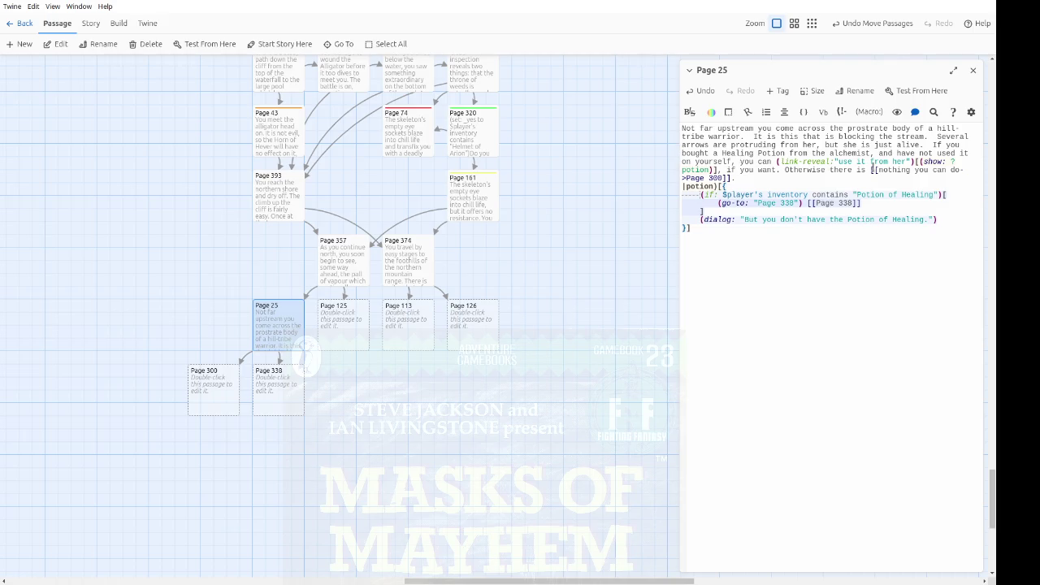
Step: Change Page 25's reveal link to 'use it on her' and close the passage
double_click(881, 161)
text(on)
click(210, 50)
click(971, 71)
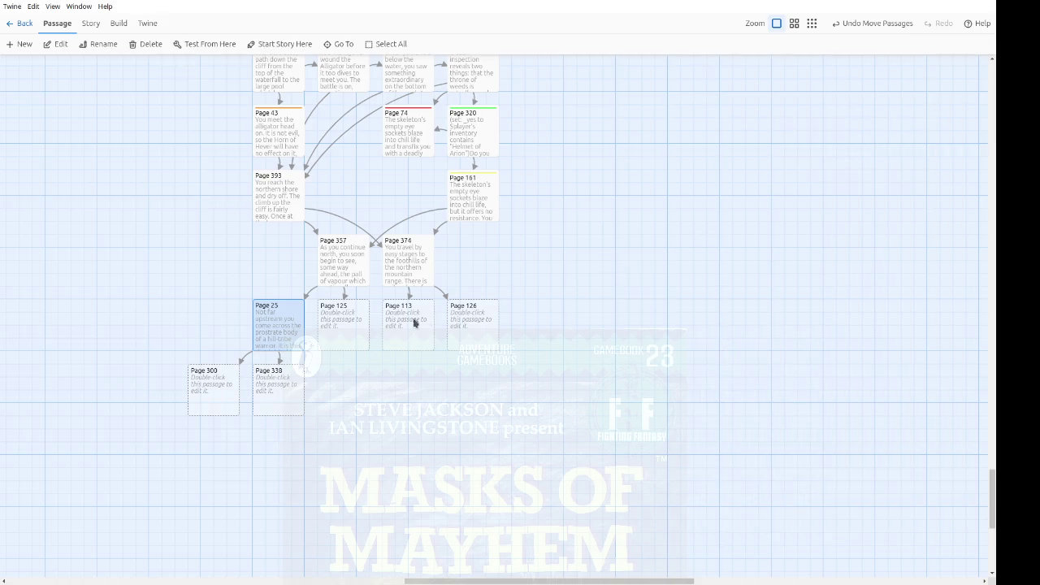
Step: Open Page 125 and write about camping by Marsh Vile amid lightning and exploding marsh gas
double_click(354, 339)
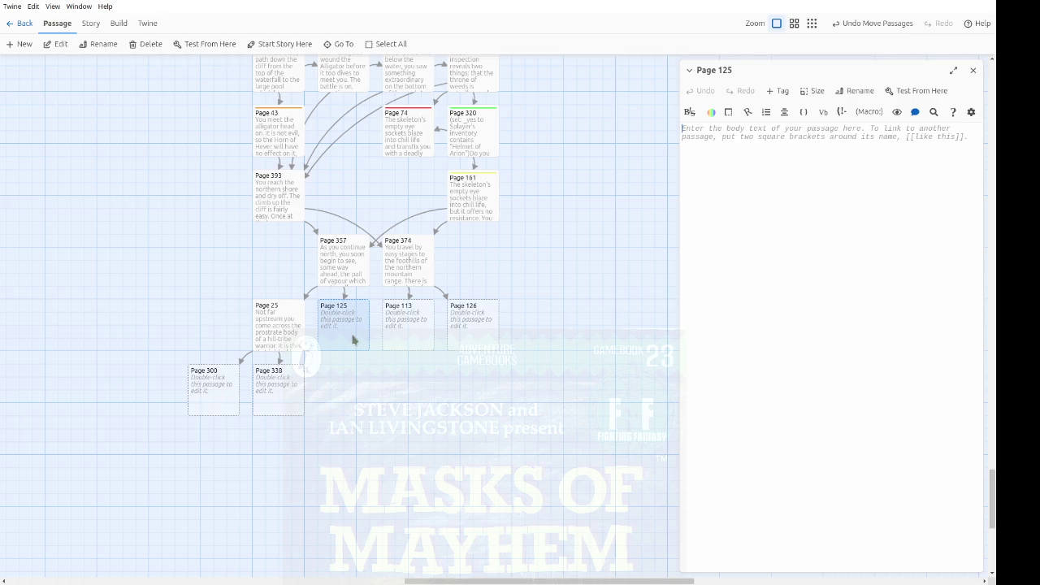
text(You camp for th)
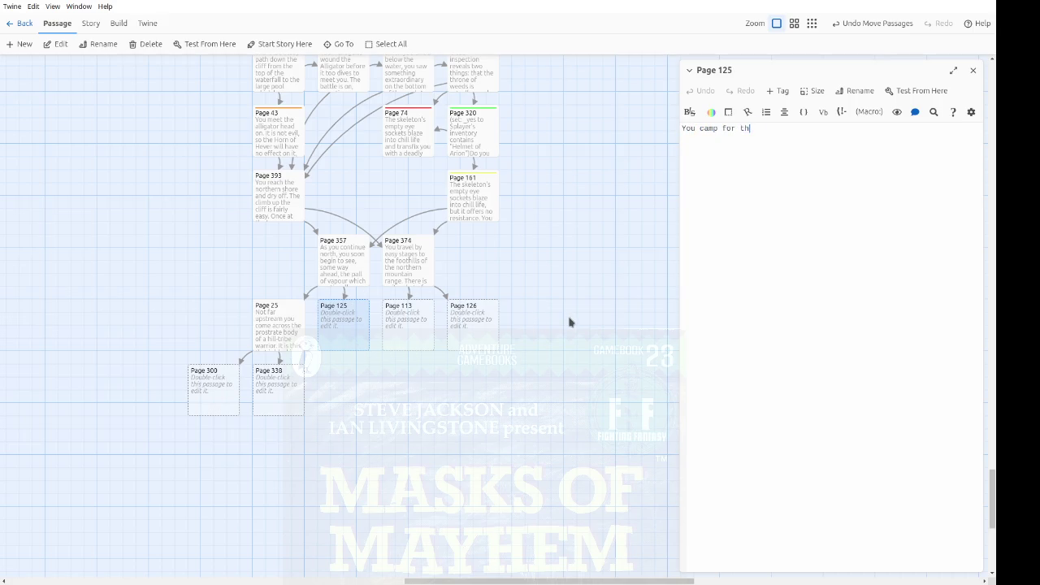
text(e night on the borders o)
text(f Marsh i)
key(BackSpace)
text(Vile)
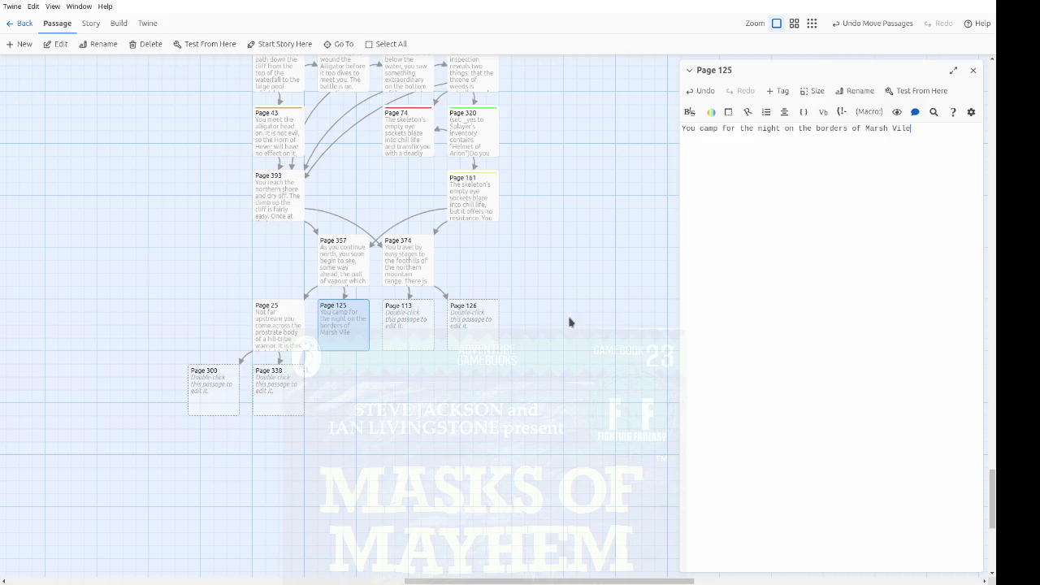
text(.  All night long,)
text( within the mist)
text(s and )
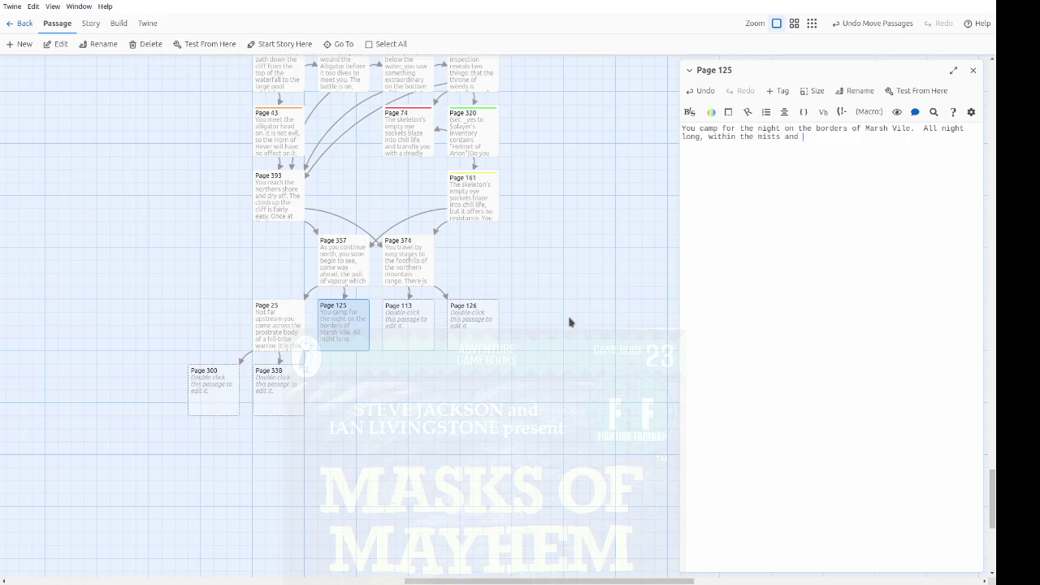
text(vapours which shro)
text(ud this ill-)
text(famed region.)
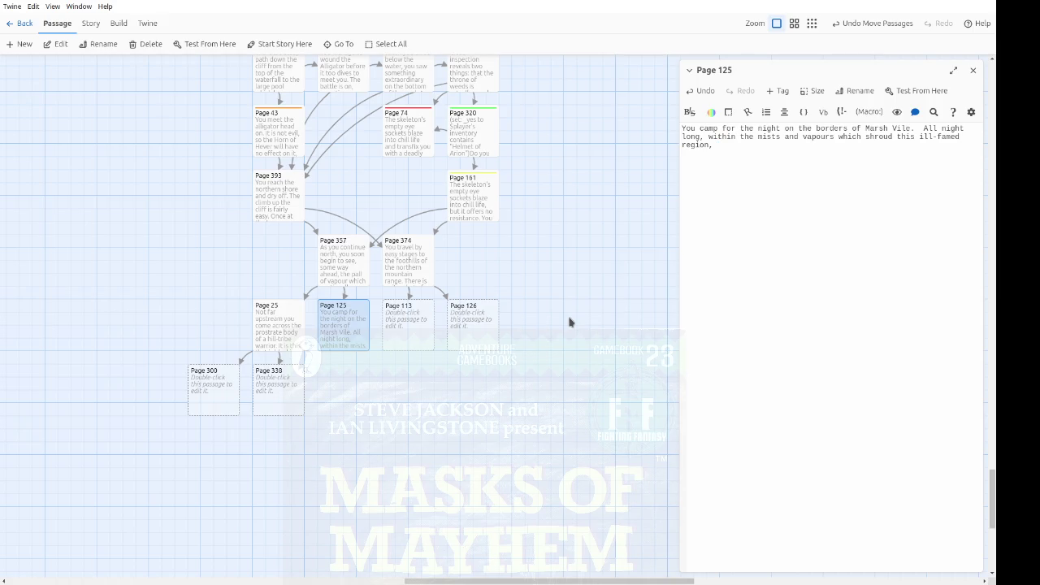
text(lightning flashes,)
text( and the bub)
text(bles of ma)
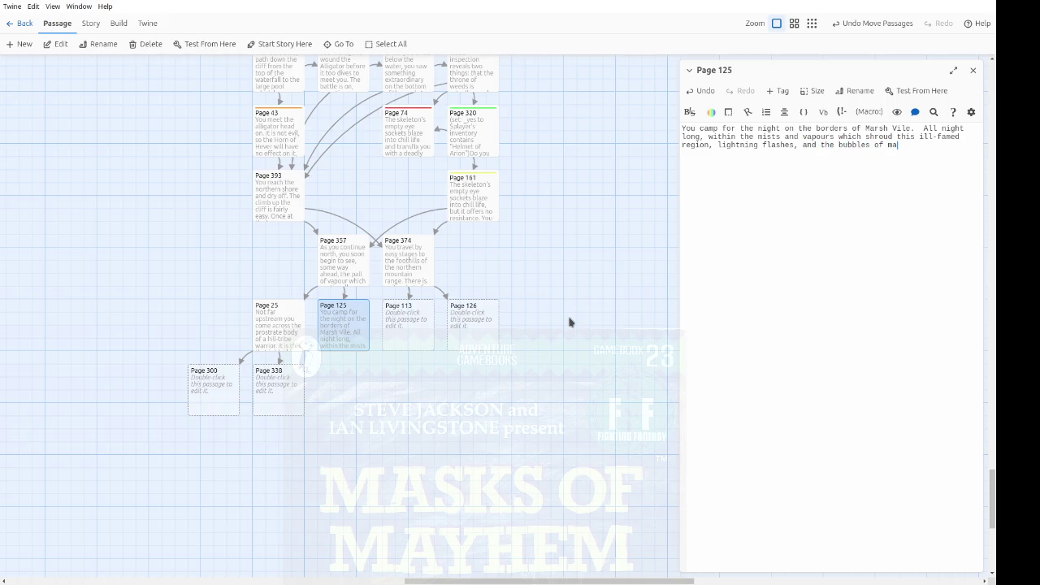
text(rsh gas which form on )
text(the )
text(surf)
text(aces )
text(of)
text(the bub)
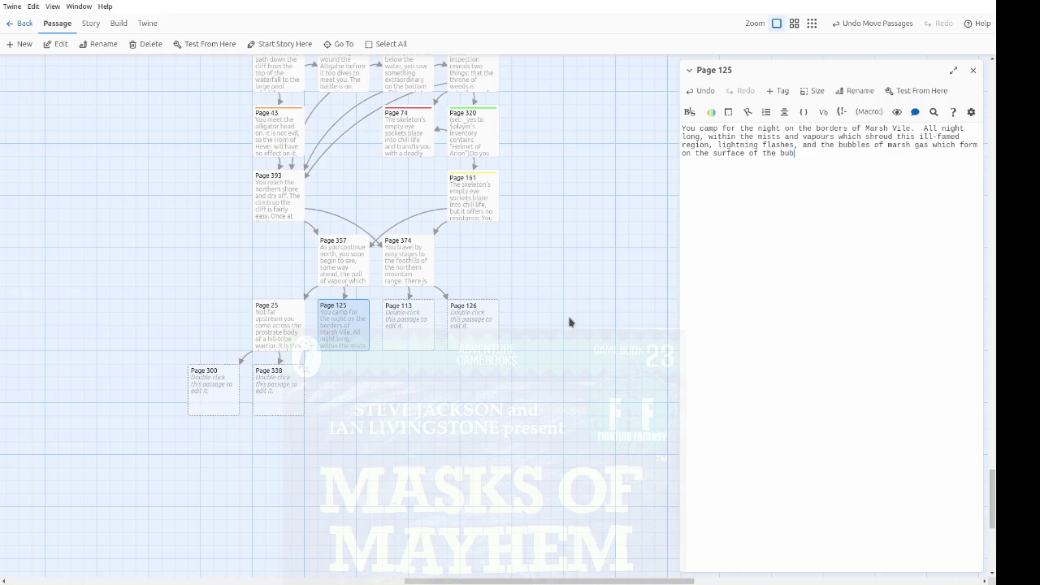
text(bling poolspop and explode.)
text(  In the morning)
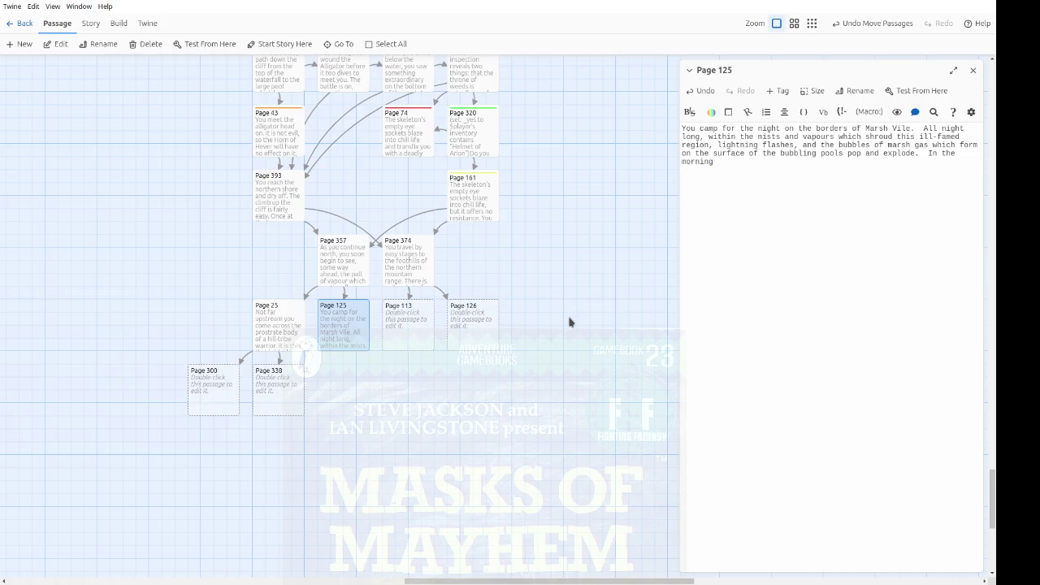
text(will you at last )
text(turn to the nor)
text(th-east,)
text( or will you)
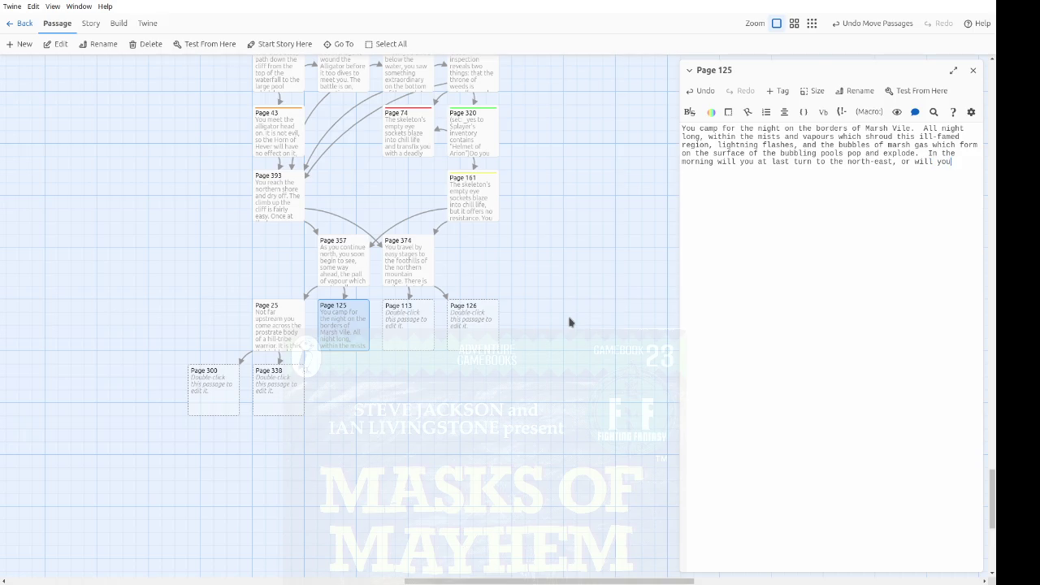
text( explore Marsh Va)
text(ile?)
Step: Fix 'Vile', link the choices to Page 374 and Page 345, and close Page 125
key(Delete)
text([[)
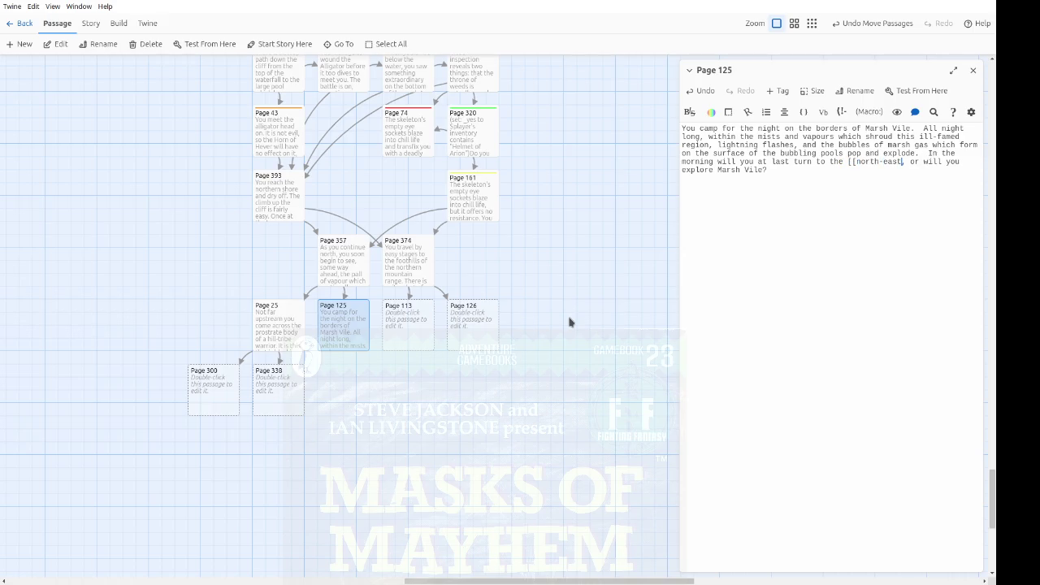
text(->Page )
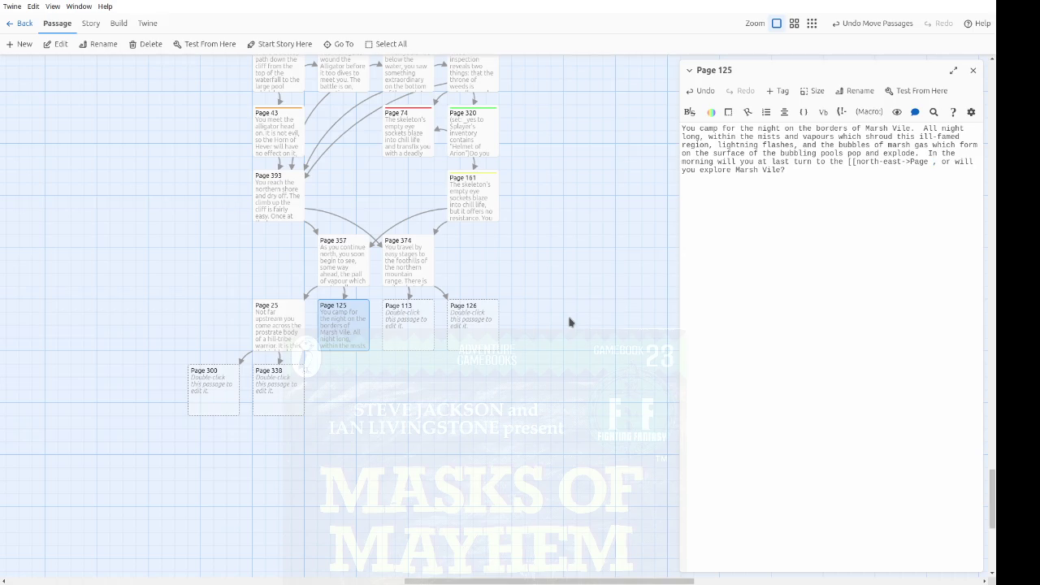
text(374]])
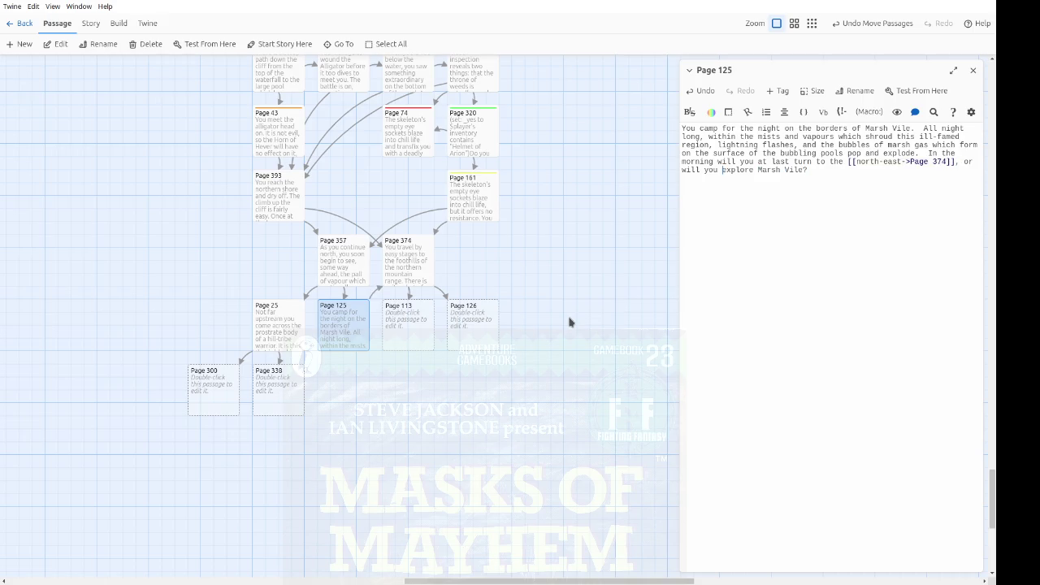
text([[)
text(->Page )
text(345]])
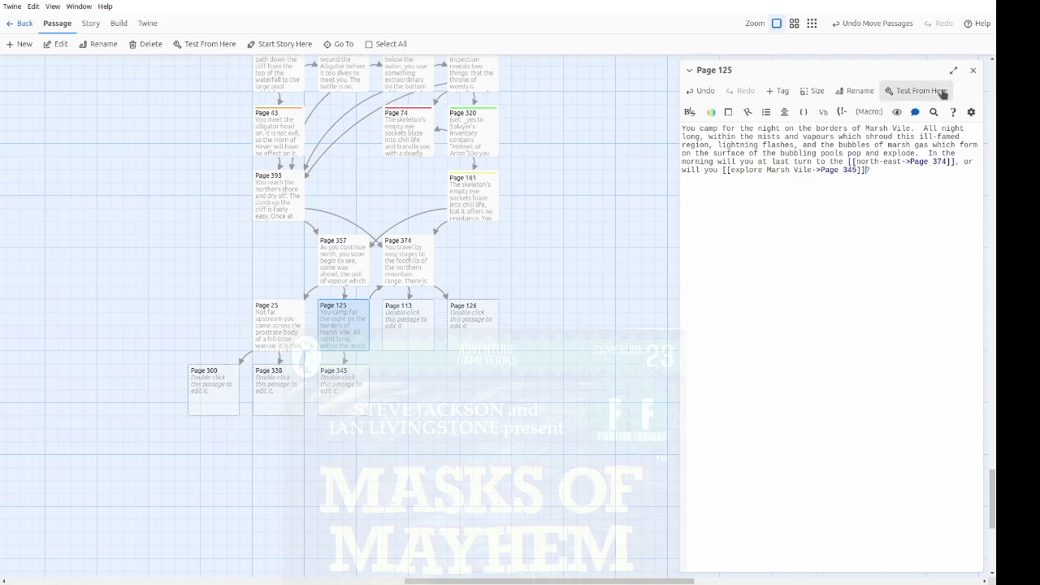
click(971, 72)
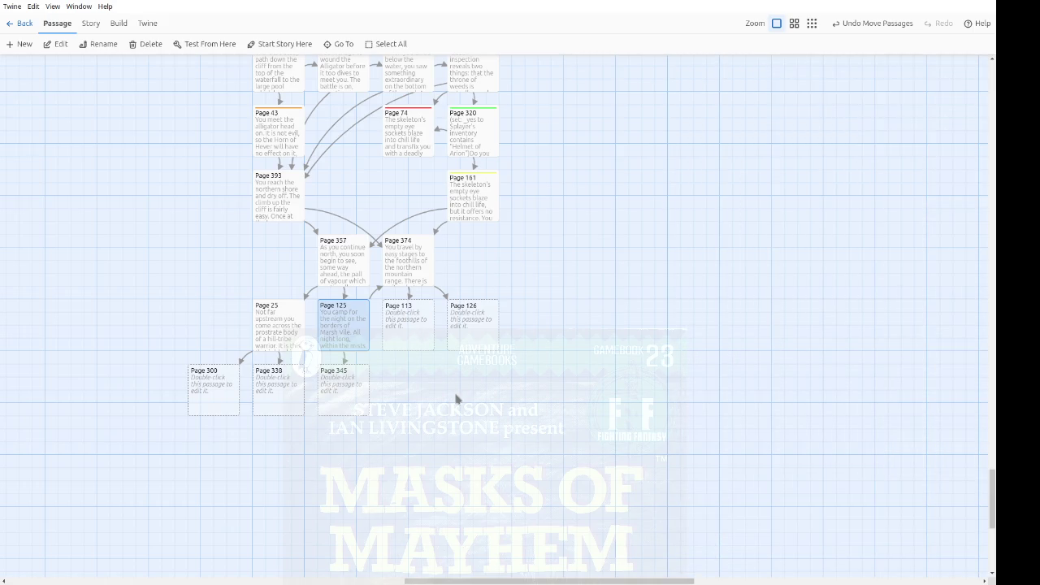
Step: Open Page 113, add the 'combat' tag, and begin 'The easy journey of the past few days…'
click(458, 398)
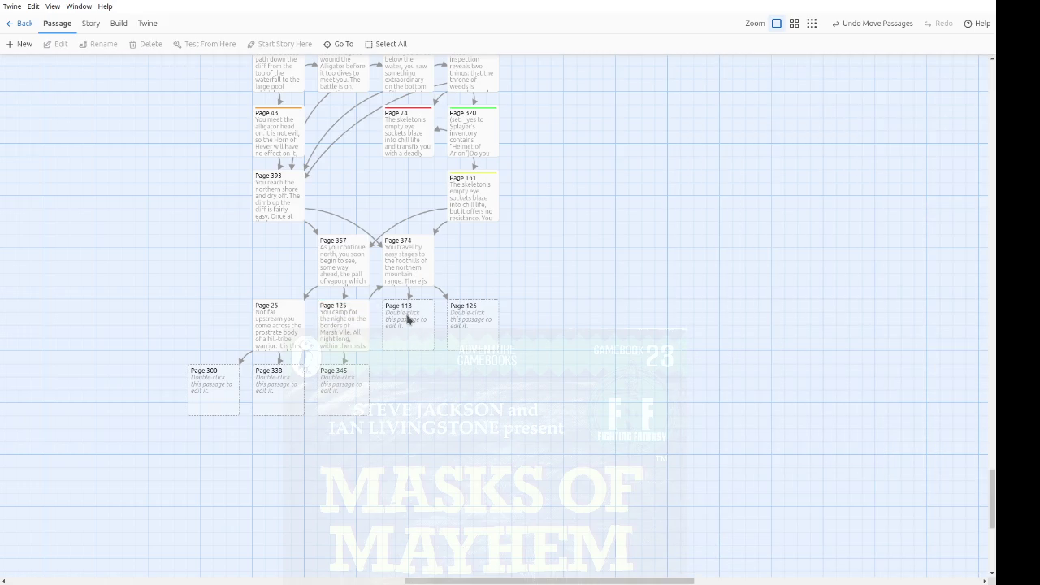
double_click(408, 320)
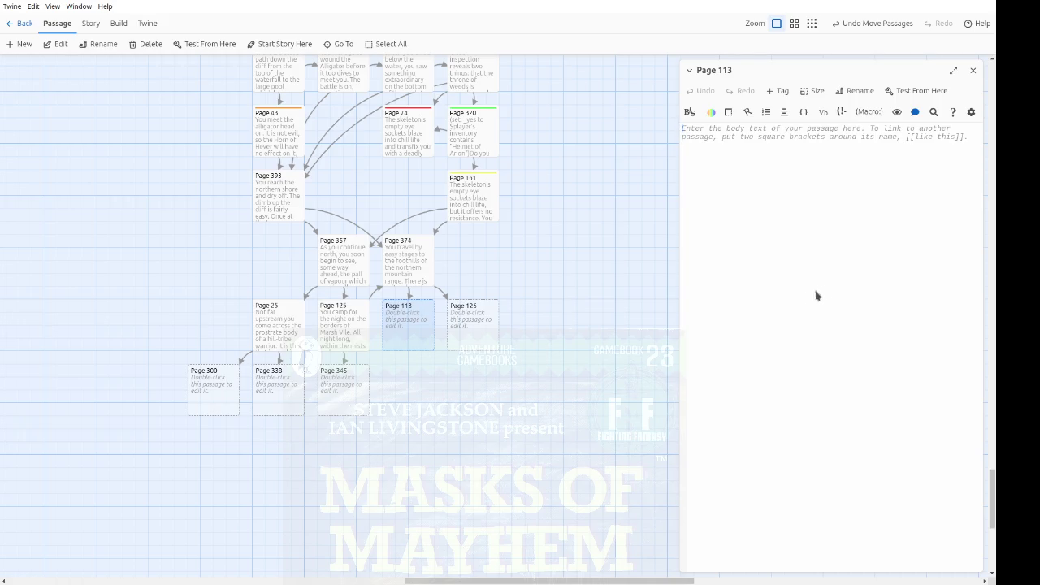
click(780, 90)
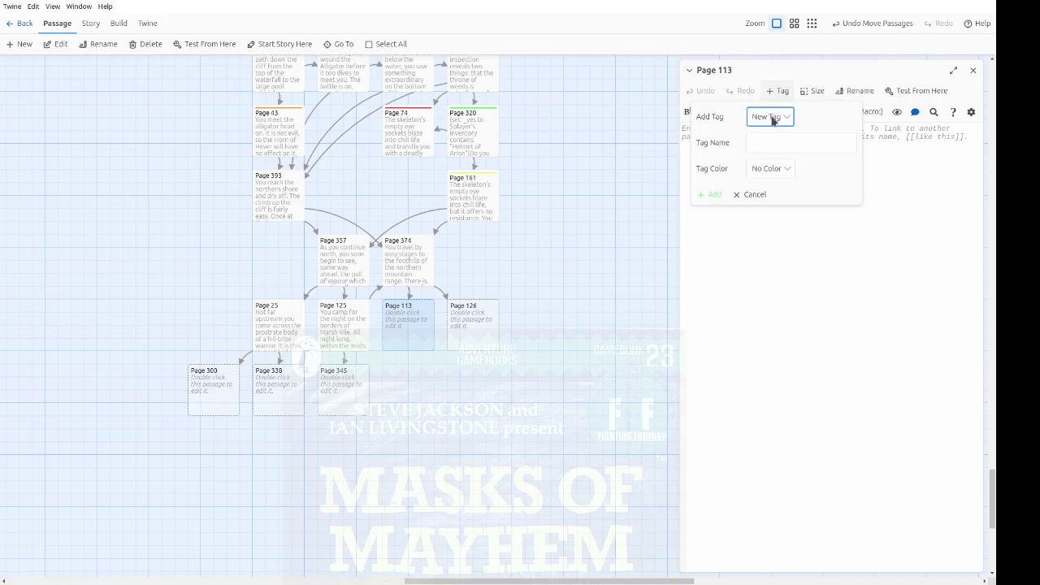
click(772, 144)
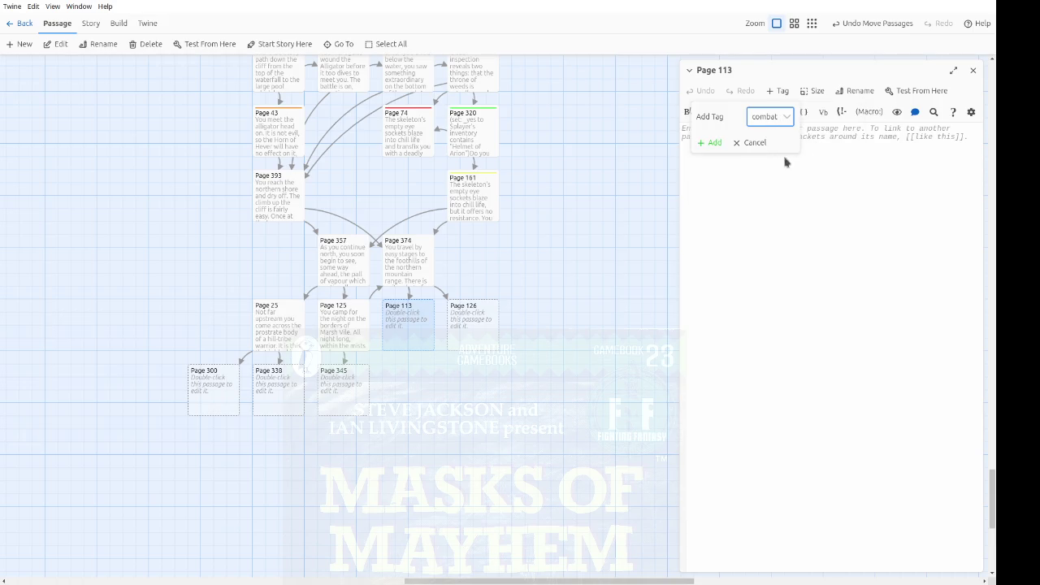
click(705, 142)
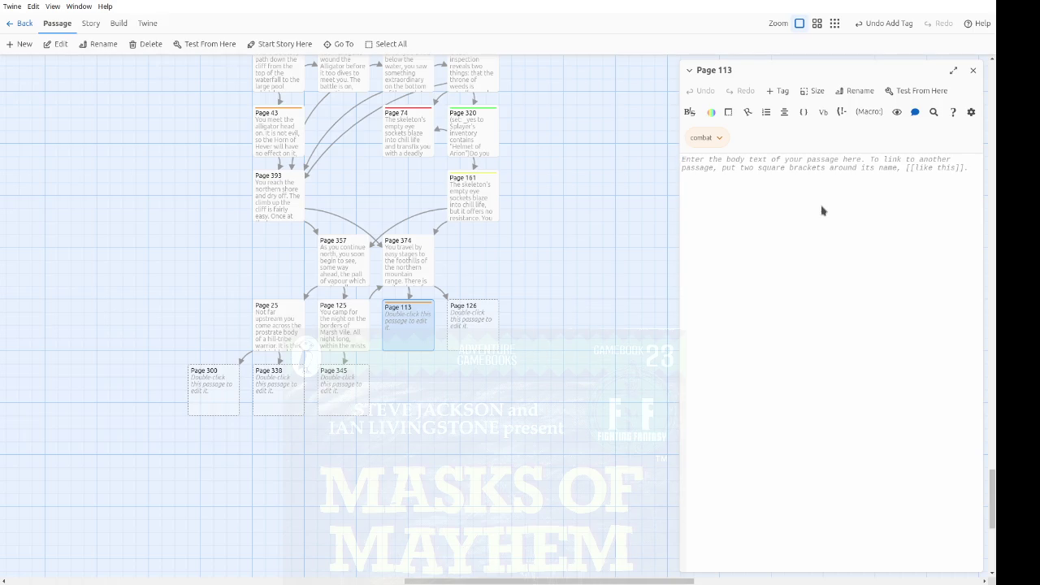
text(The eas)
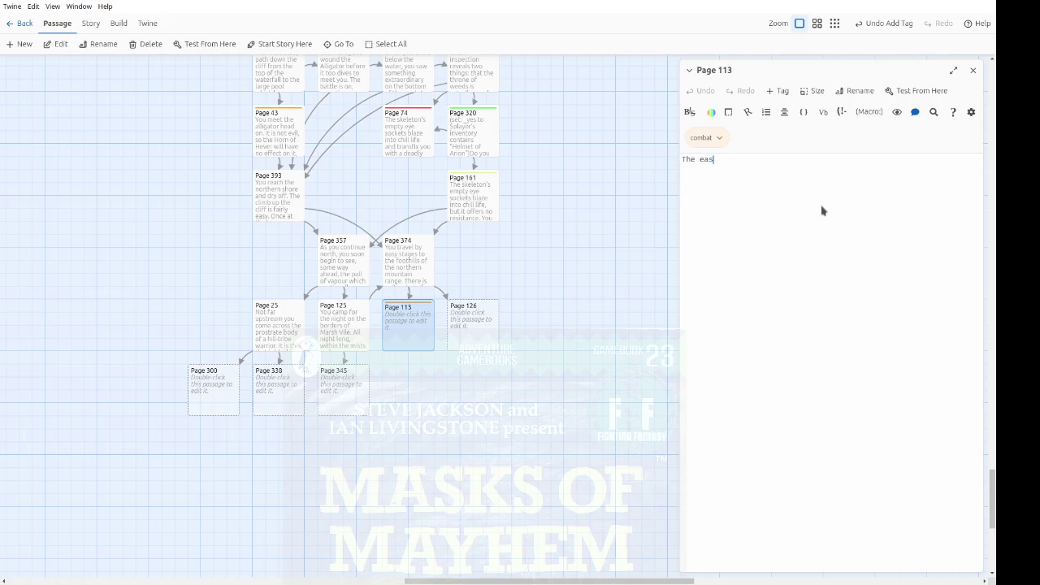
text(y journey of the pa)
text(st few days has )
text(made you )
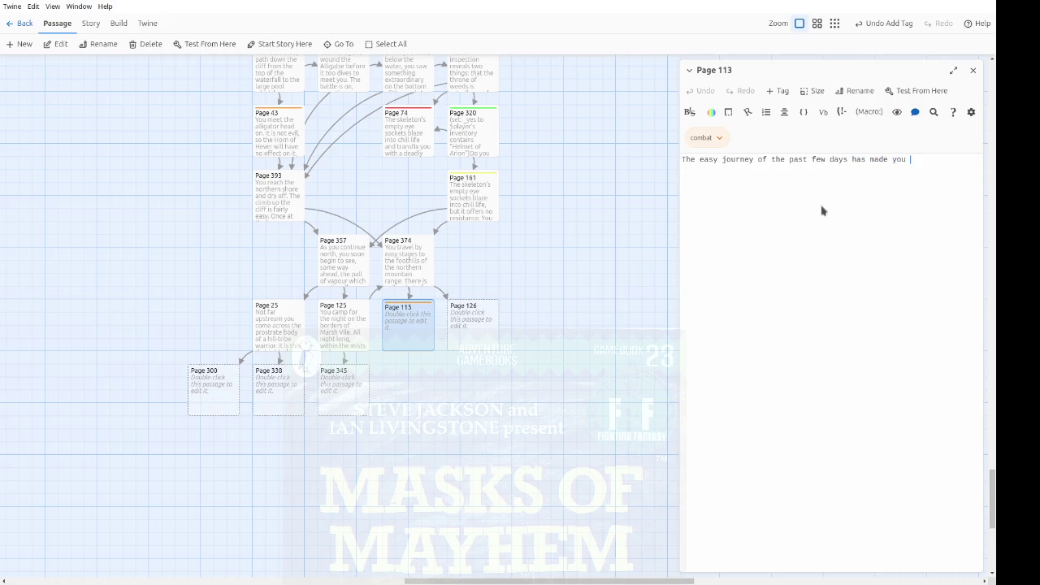
text(casrely)
Step: Correct 'careless' and describe a Giant Bloodsucking Spider ambush, the bloated beast delighted by larger prey
key(ctrl+shift+Left)
text(careless.  )
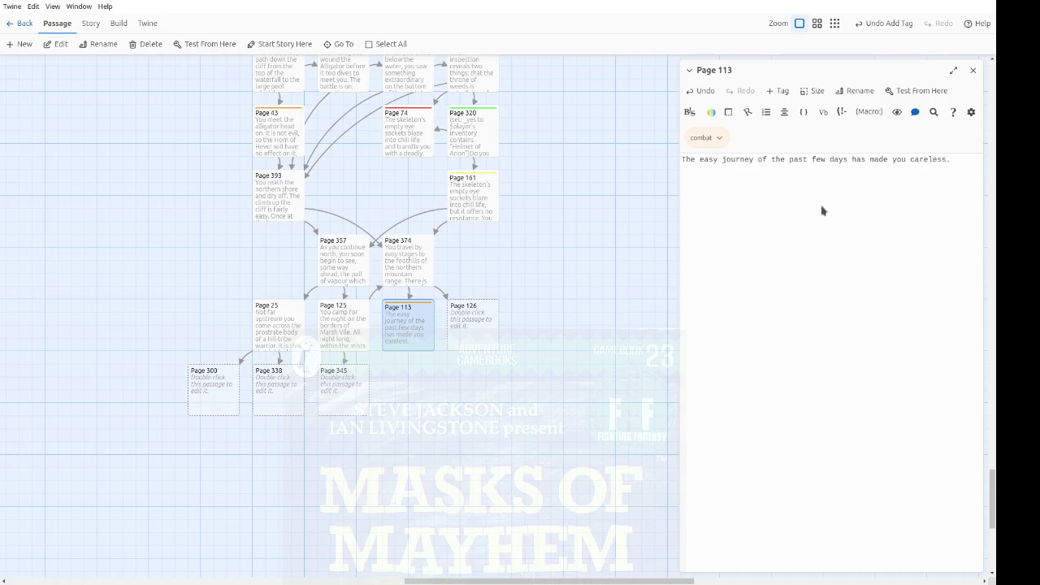
text(As you walk w)
text(histling down the )
text(path th)
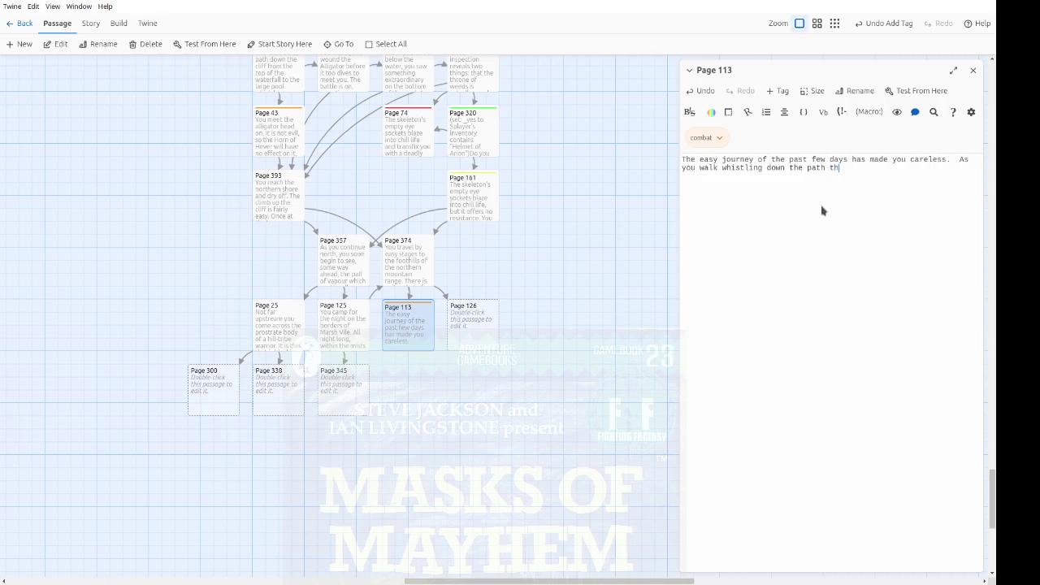
text(rough the trees,)
text( you)
text( are set upon )
text(by )
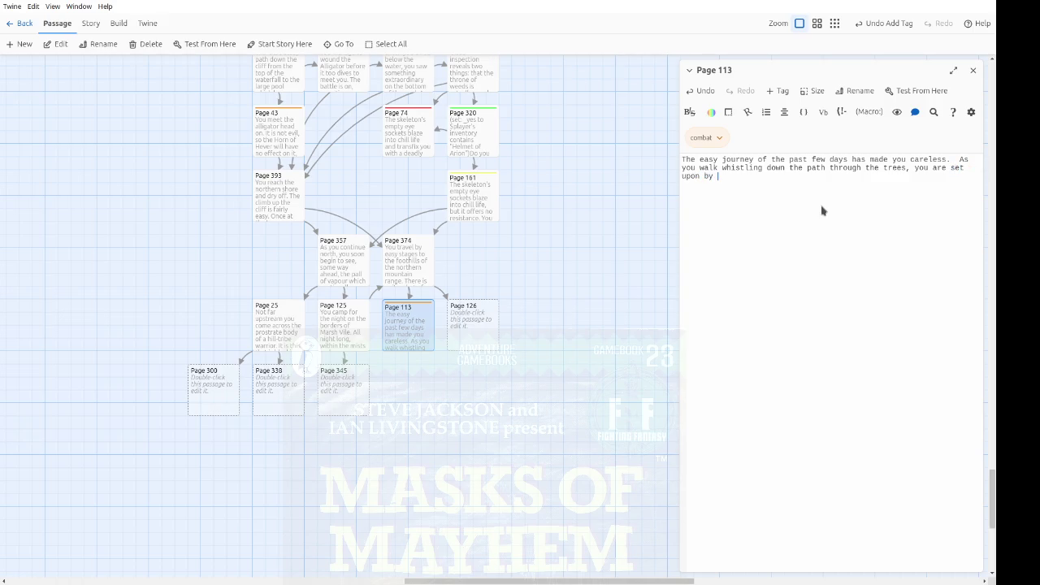
text(a Giant Bloodsucking Sp)
text(ider.)
text(  This )
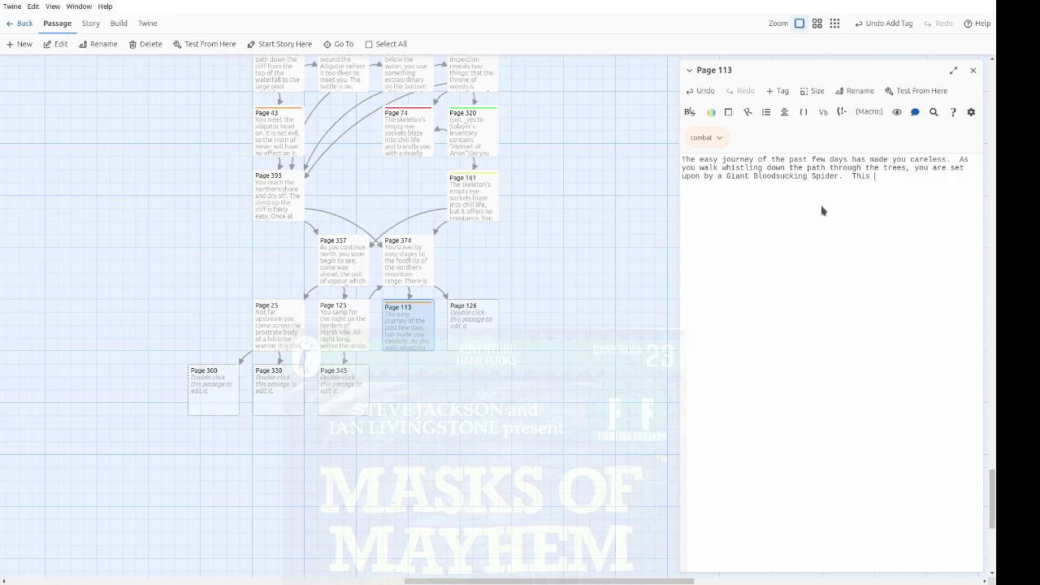
text(vile bvast, already b)
text(loated with the )
text(blood of w)
text(ood)
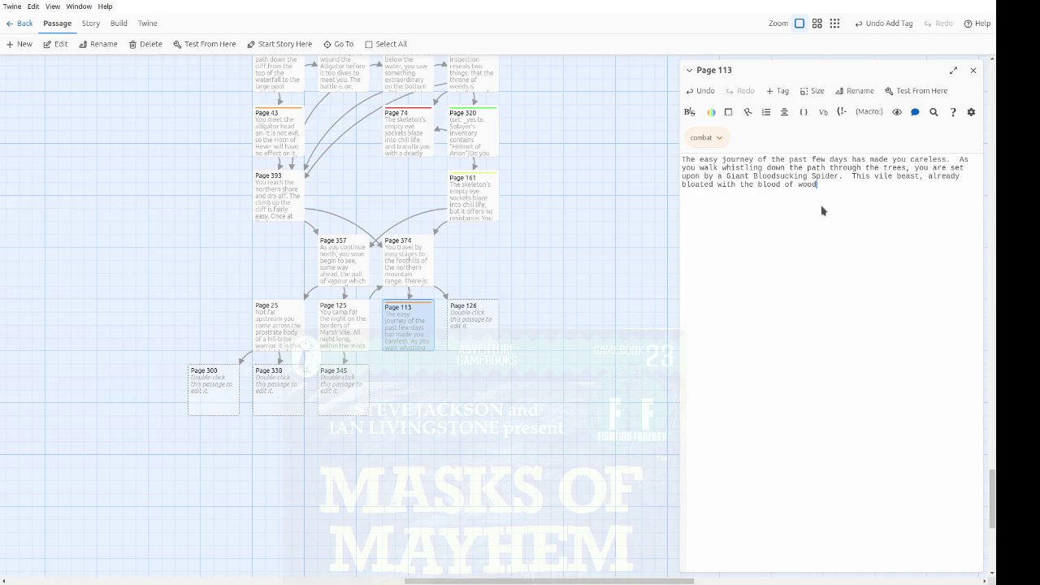
text(land creatures, )
text(is delighted to find larger prey,)
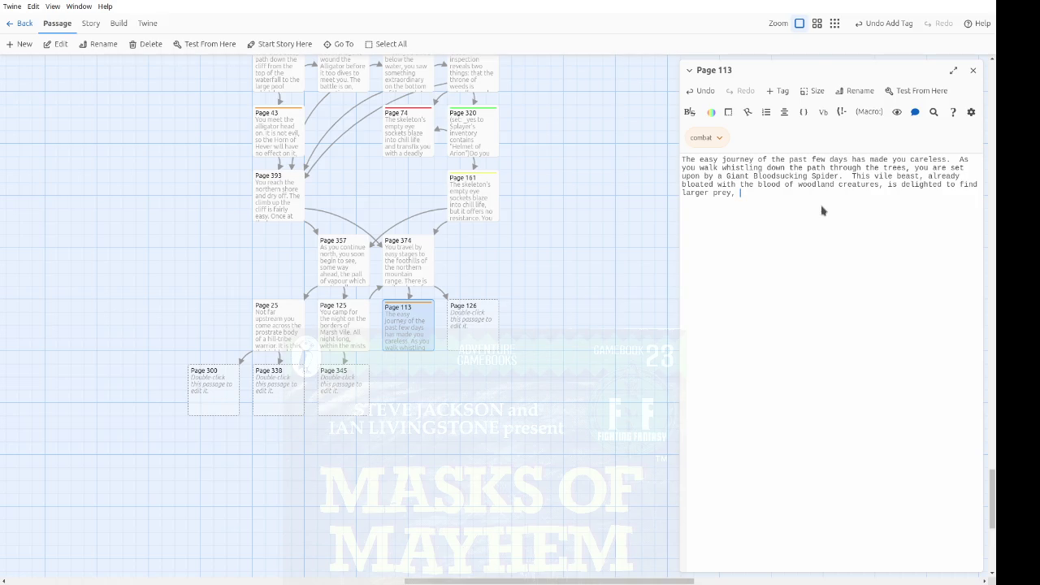
Step: Continue Page 113: the spider drops from a tree, repulsion freezes you, then your sword is ready, with no time to reach your pack
text(and dr)
text(ops in fron )
text(t of you from a )
text(tree.)
text(  Sheer rep)
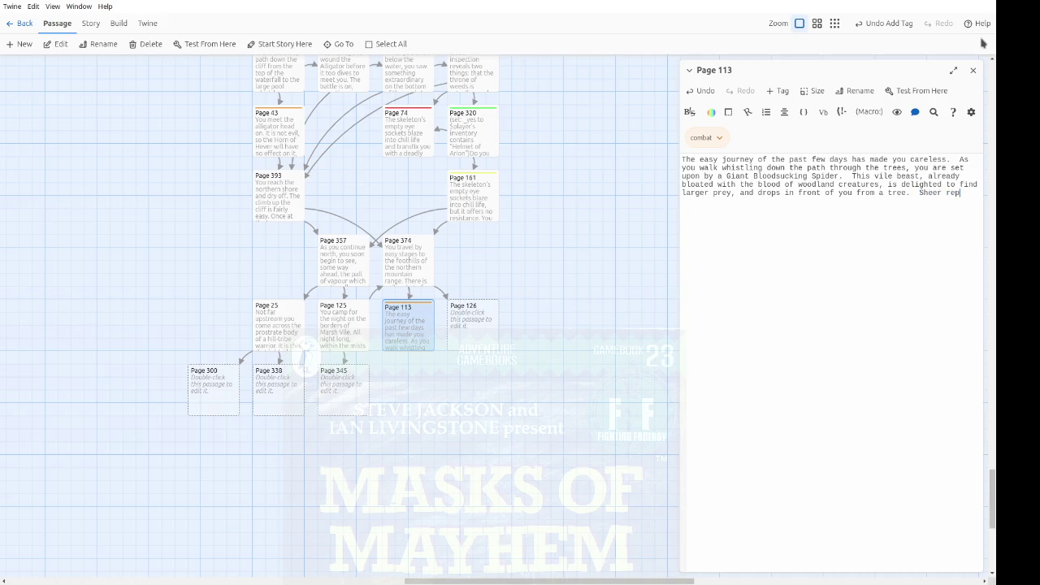
text(ulsion )
text(at the sighh)
key(BackSpace)
text(t )
text(freezes you )
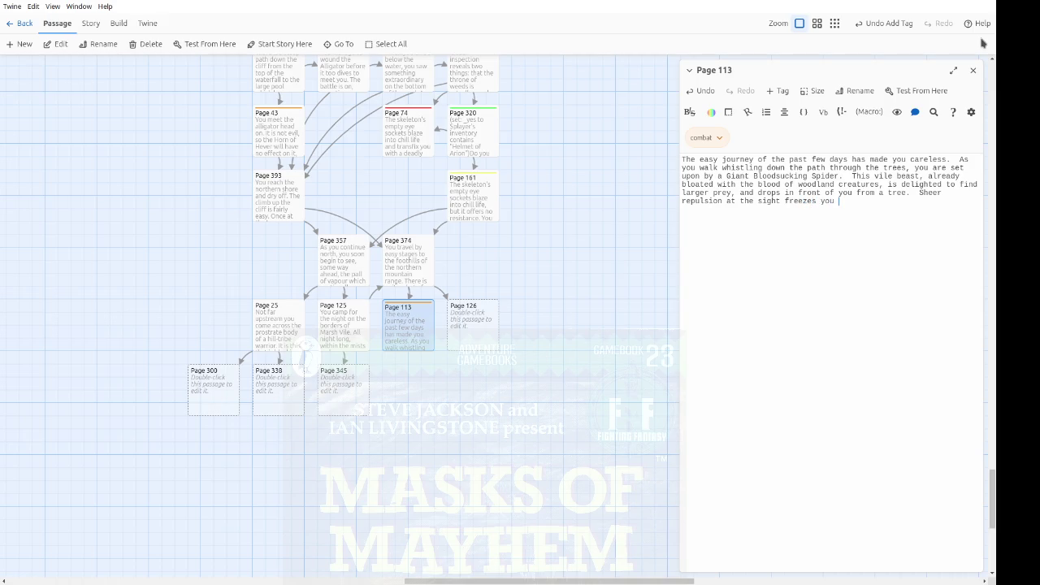
text(for an instant, )
text(but then your sword is out and ready.)
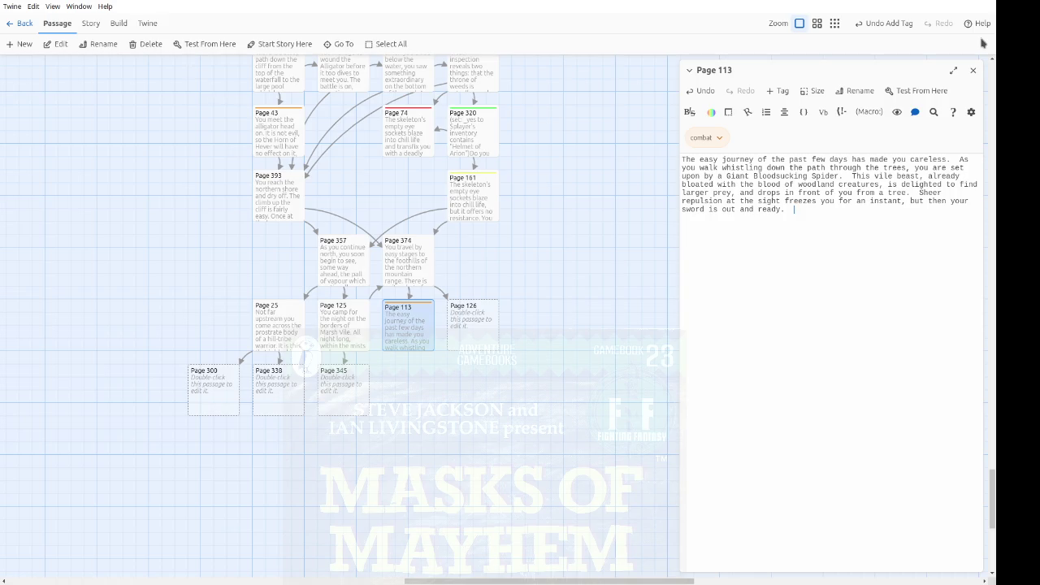
text(You)
text( have no time )
text(to get anything)
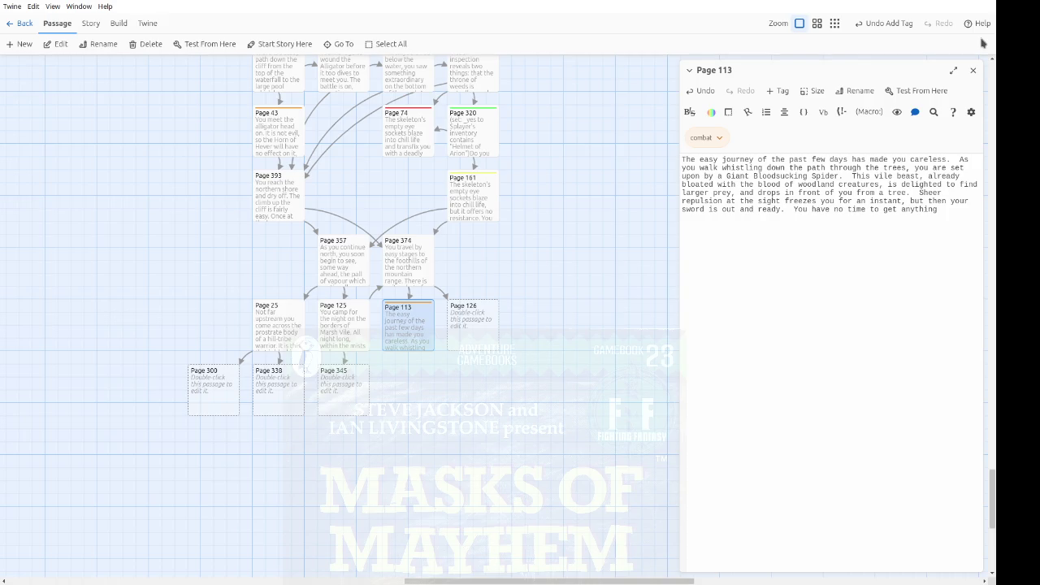
text(out of your pack.)
Step: Copy Page 43's combat setup code and paste it into Page 113
scroll(617, 195, up, 2)
scroll(560, 211, up, 2)
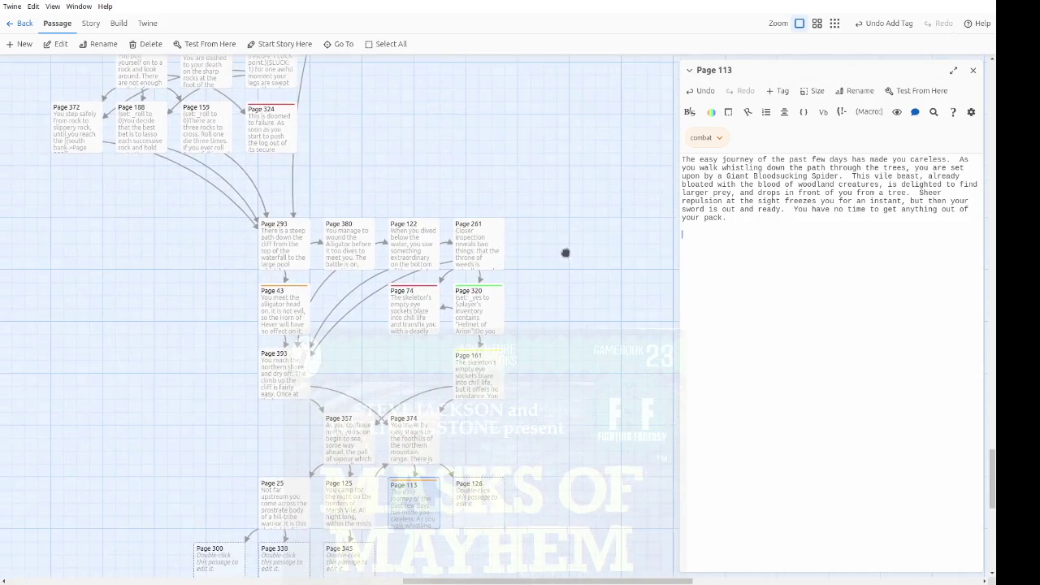
double_click(269, 327)
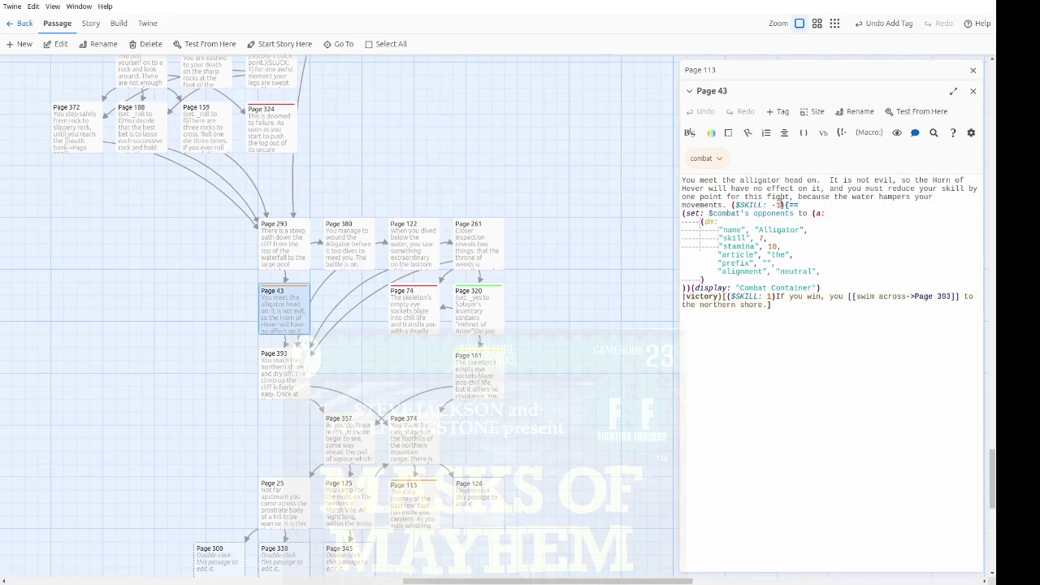
mouse_move(799, 204)
mouse_down()
mouse_move(796, 236)
mouse_move(769, 276)
mouse_move(825, 290)
mouse_move(794, 309)
mouse_up()
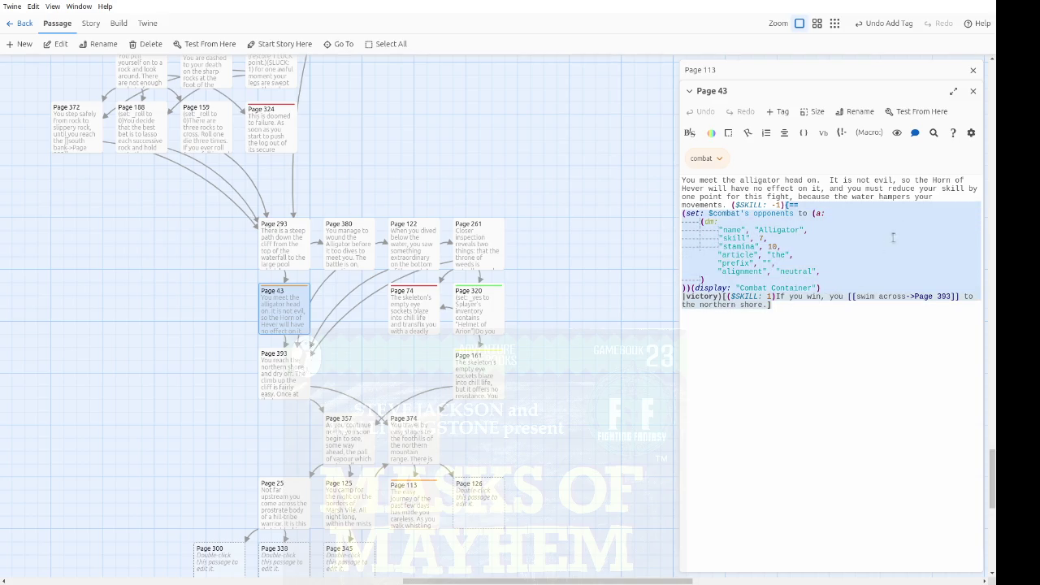
click(972, 90)
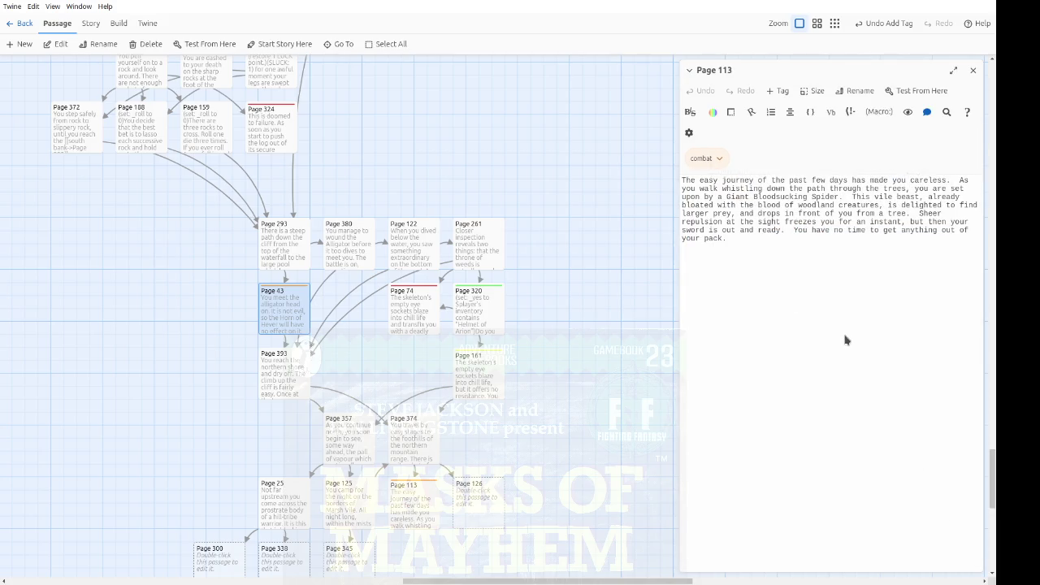
key(ctrl+v)
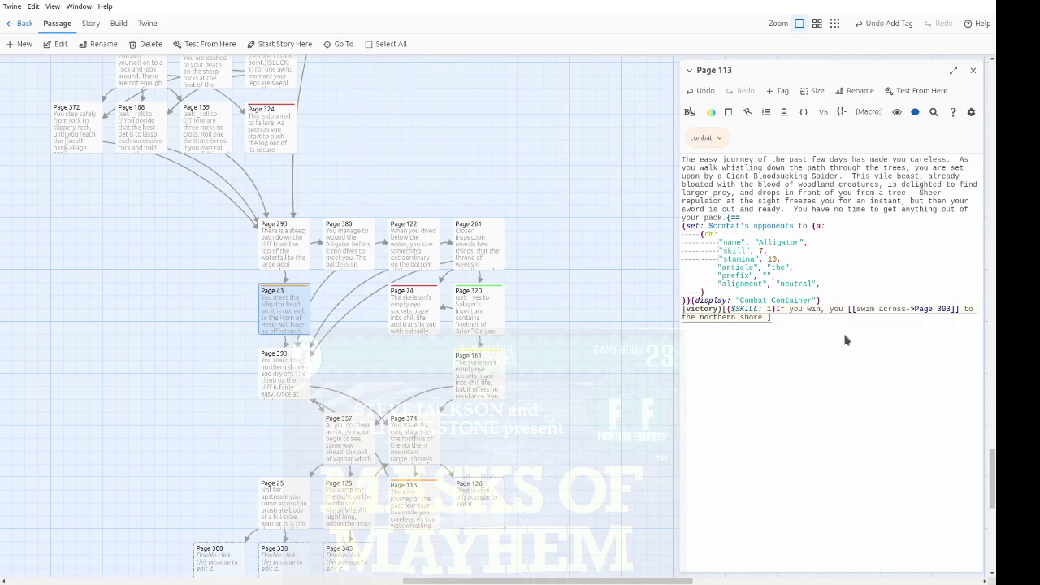
Step: Drop the skill adjustment and make the opponent a Giant Bloodsucking Spider with skill 6 and stamina 14
key(Right)
key(Right)
key(Right)
key(Delete)
key(Delete)
key(Delete)
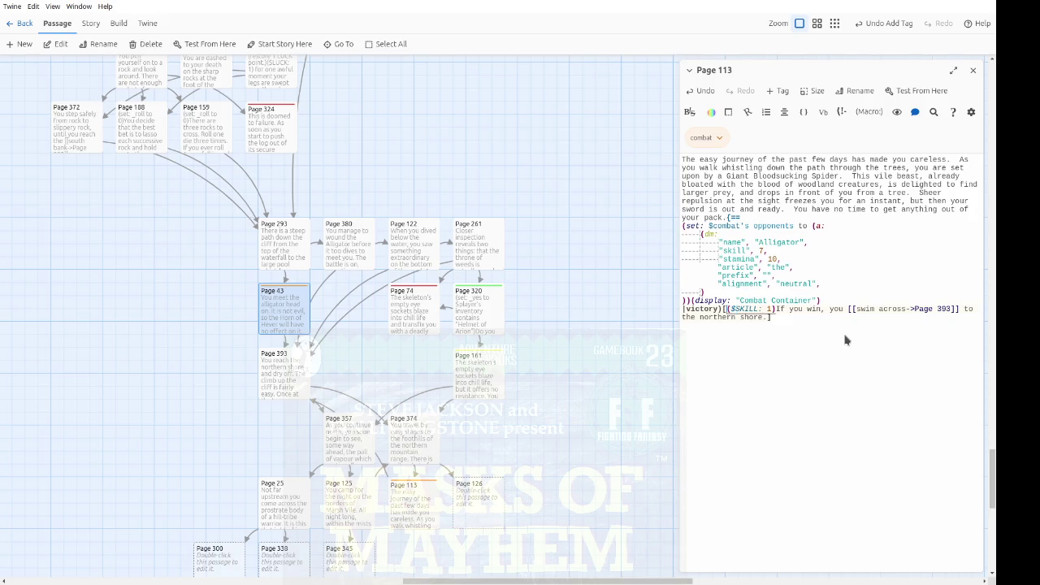
key(Up)
key(Up)
key(Up)
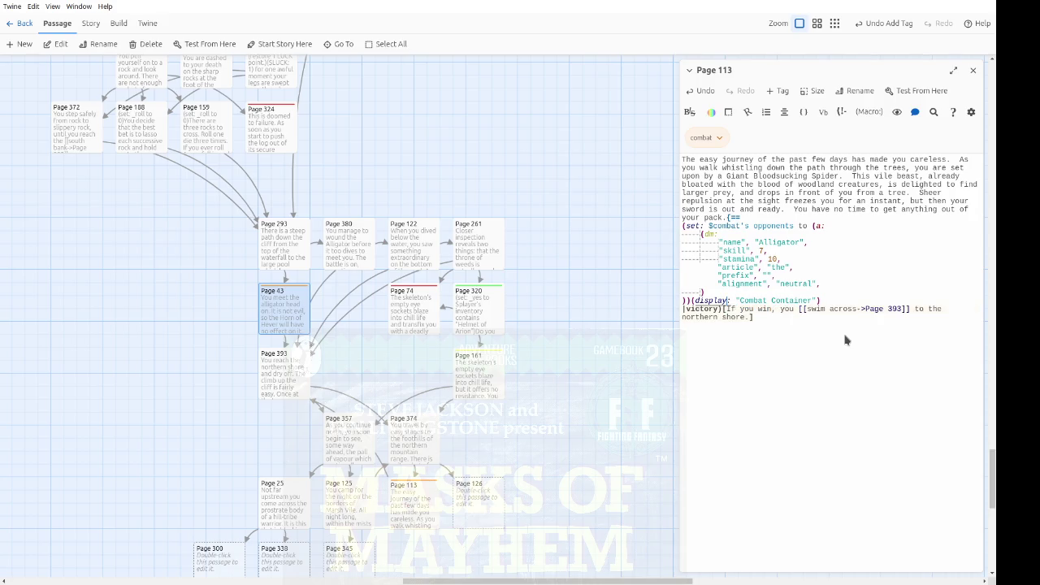
key(End)
key(Left)
key(Left)
key(ctrl+shift+Left)
text(Giant Bloo)
text(dsuck)
text(ing Spider)
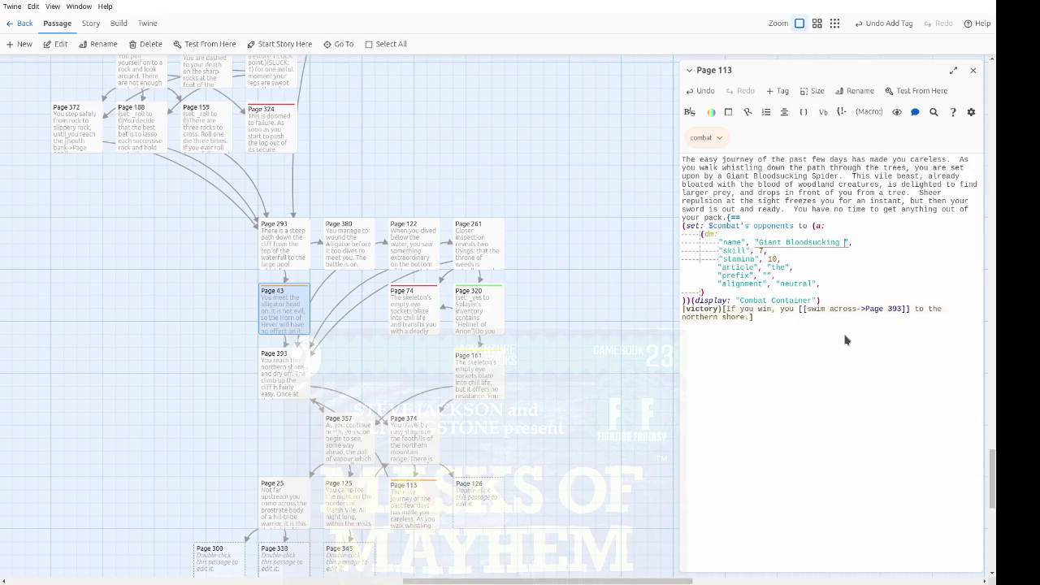
key(Down)
key(Left)
key(shift+Left)
text(6)
key(Down)
key(Delete)
text(4)
Step: Delete the alignment line and add a blank line after the display line for an escape option
key(Down)
key(Down)
key(Down)
key(Home)
key(shift+Down)
key(Delete)
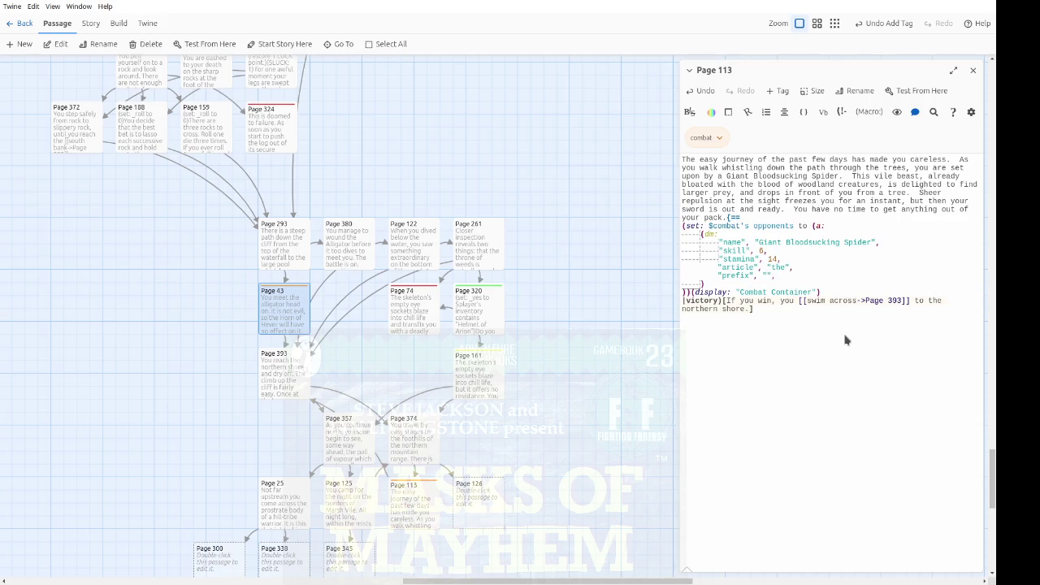
key(Up)
key(Up)
key(Up)
key(Down)
key(Down)
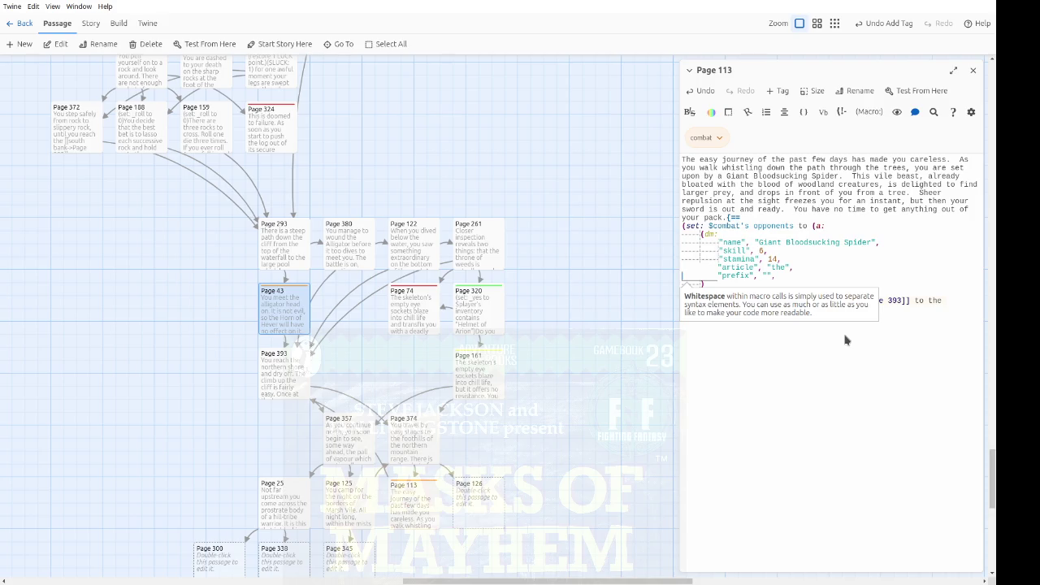
key(Down)
key(Down)
key(Down)
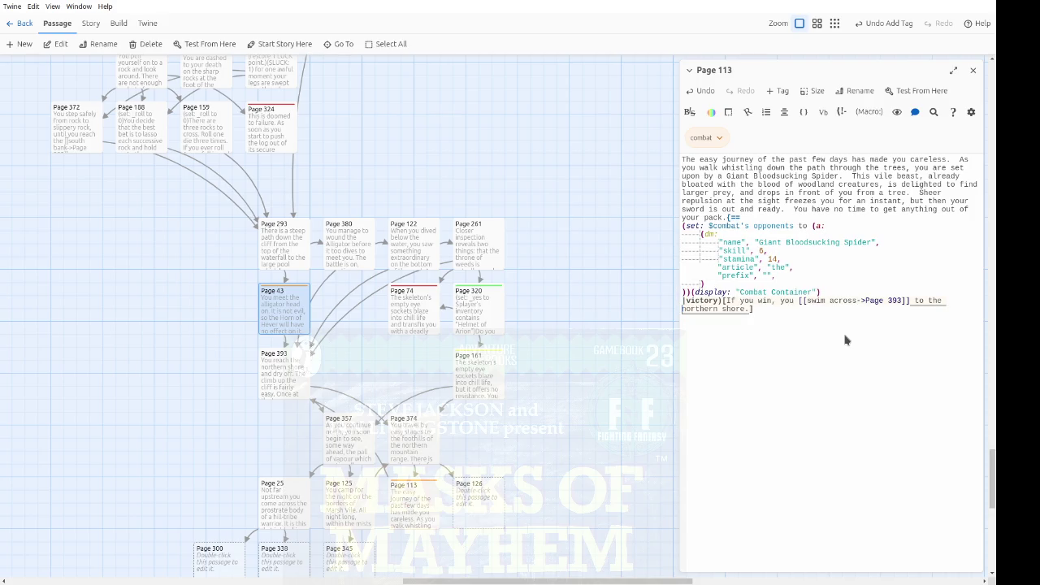
key(Right)
key(Right)
key(Right)
key(Up)
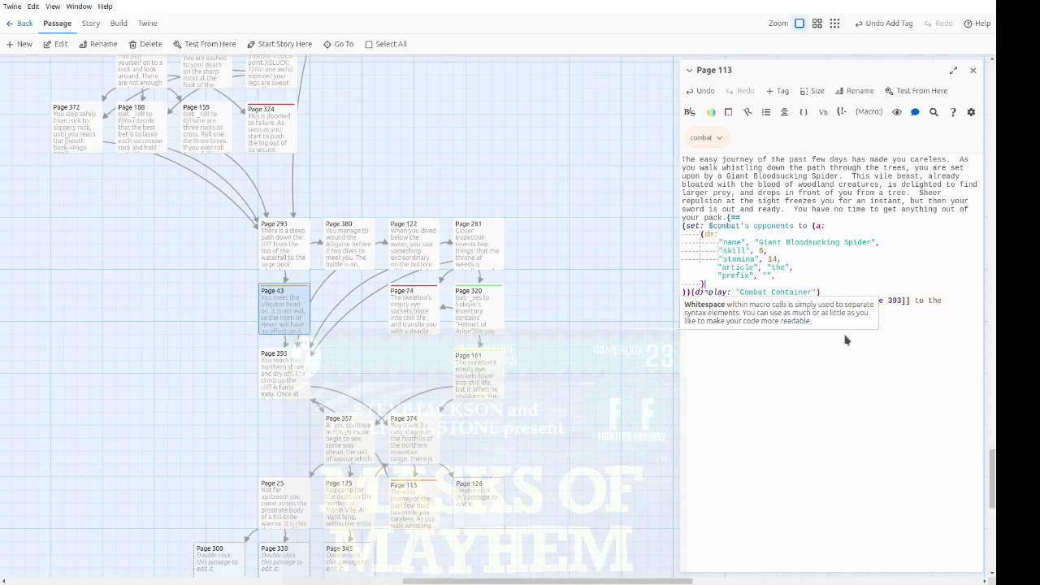
key(Return)
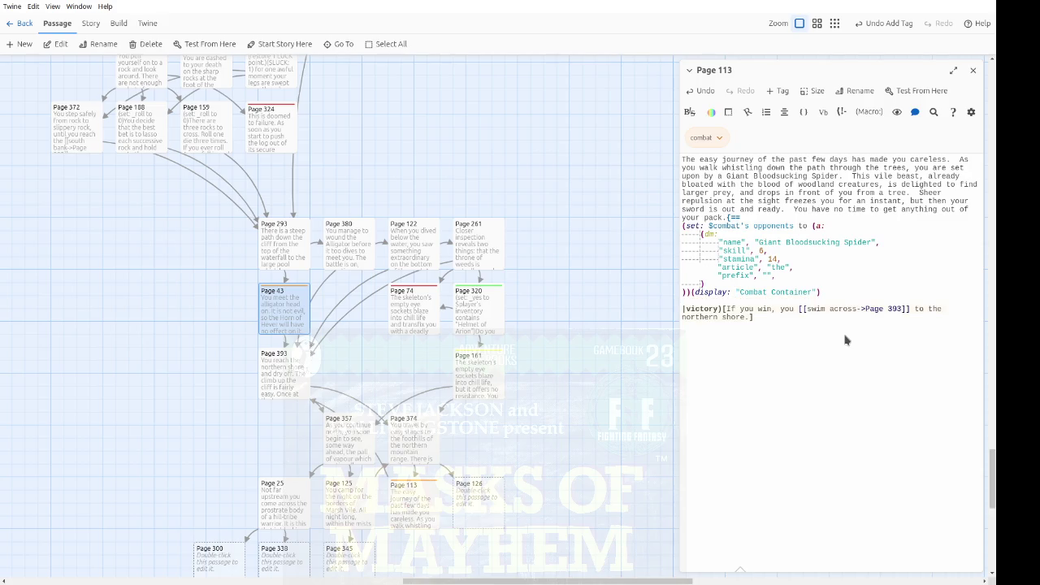
Step: Write an escape hook saying the heavy Spider is slow, with an escape link to Page 273
text(|escape)
text(>[)
text(The )
text(Spider is too heavy to move very fast)
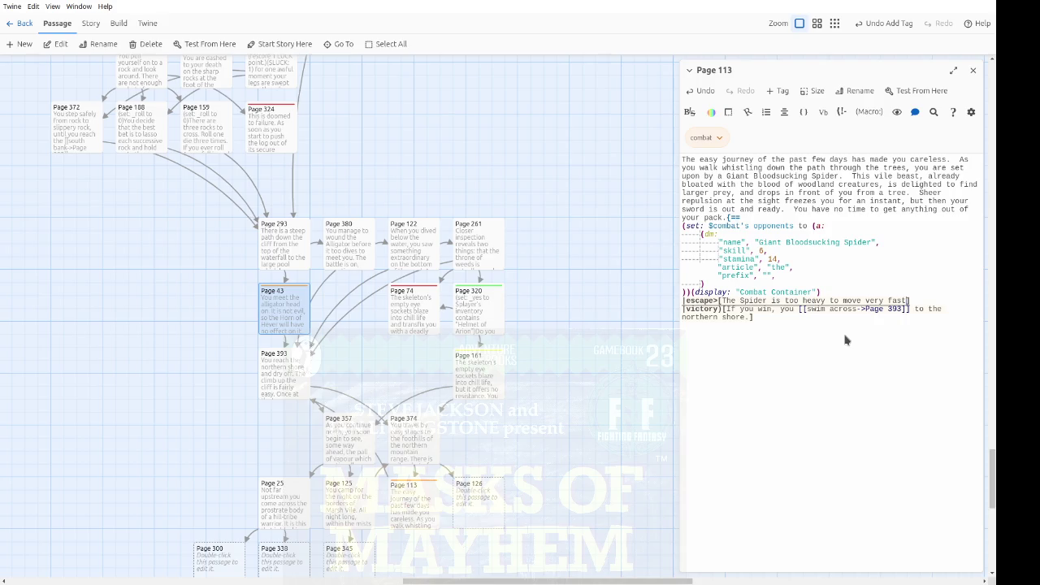
text(: you could try )
text(to escape, i)
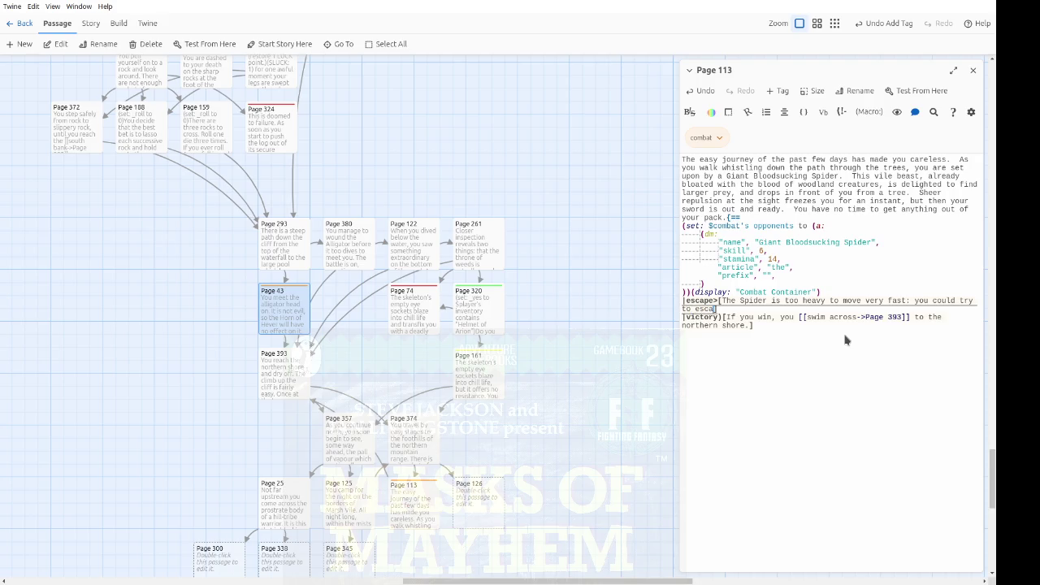
text(f you want to)
text(.)
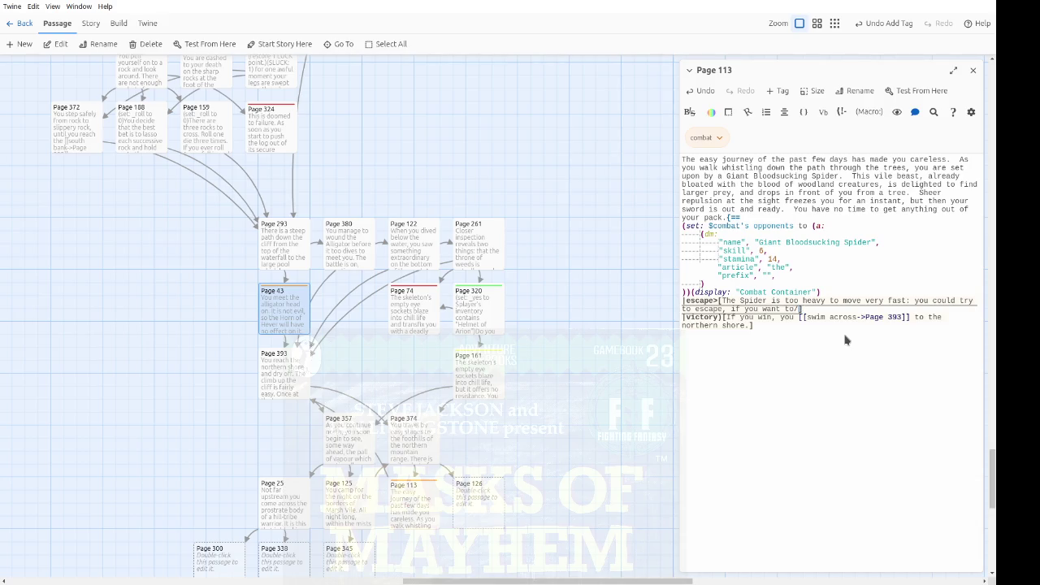
key(ctrl+Right)
key(ctrl+Right)
key(ctrl+Right)
text([[escape->Page )
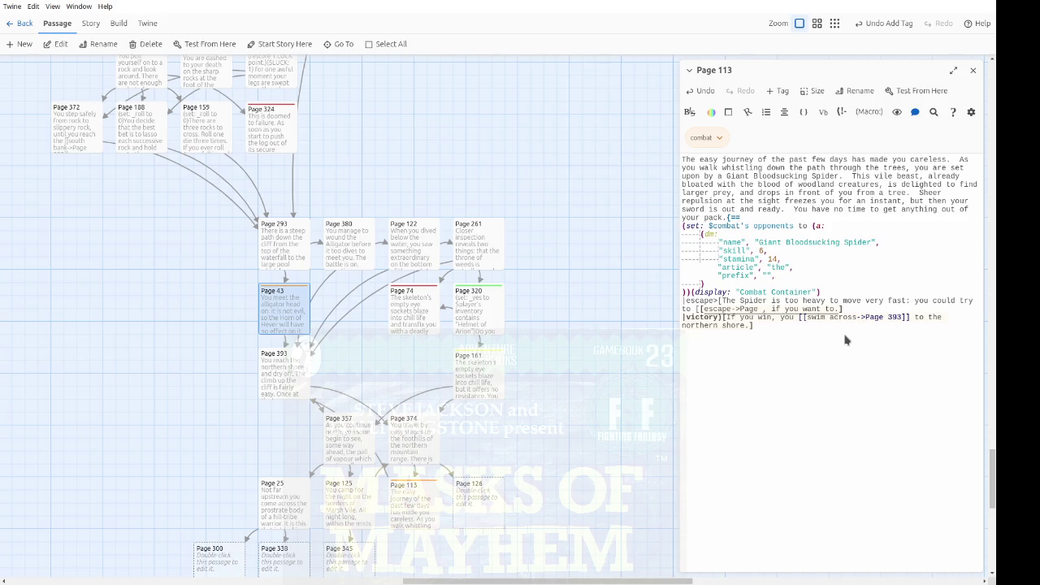
text(273]])
key(End)
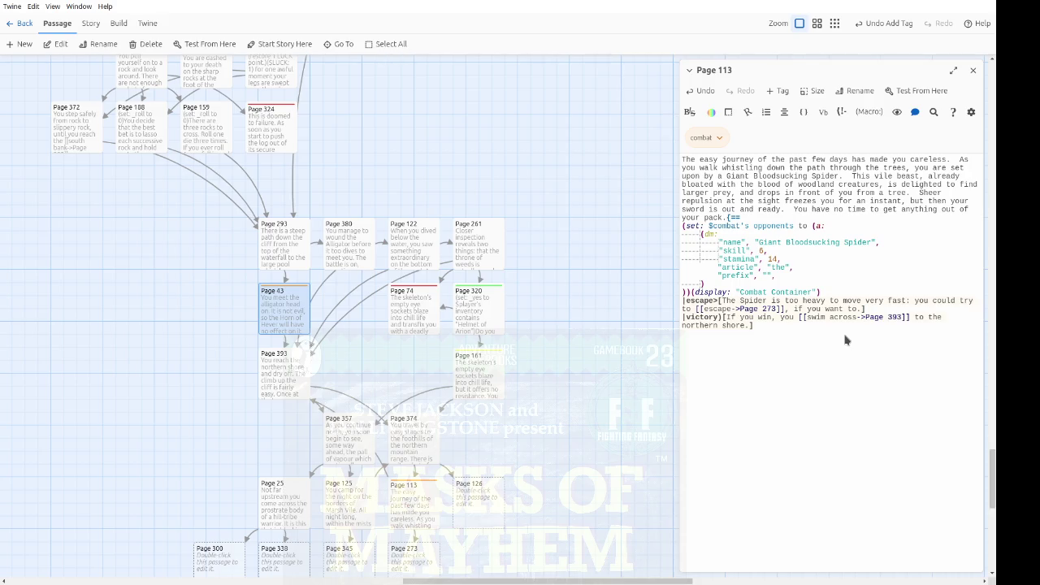
Step: Reword the victory line to stay put and fight, then continue cautiously through the copse to Page 126
key(BackSpace)
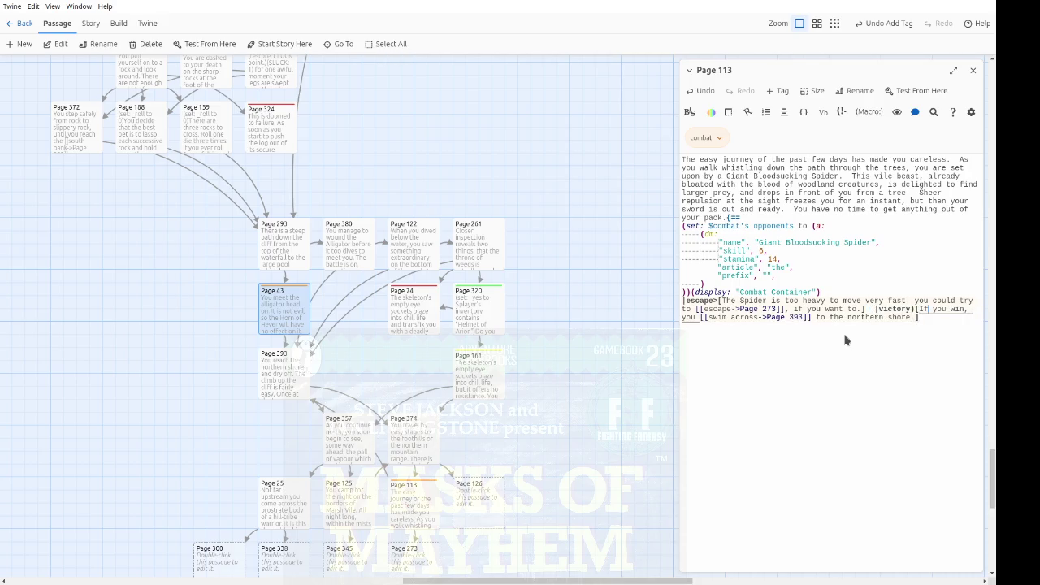
text(stay put )
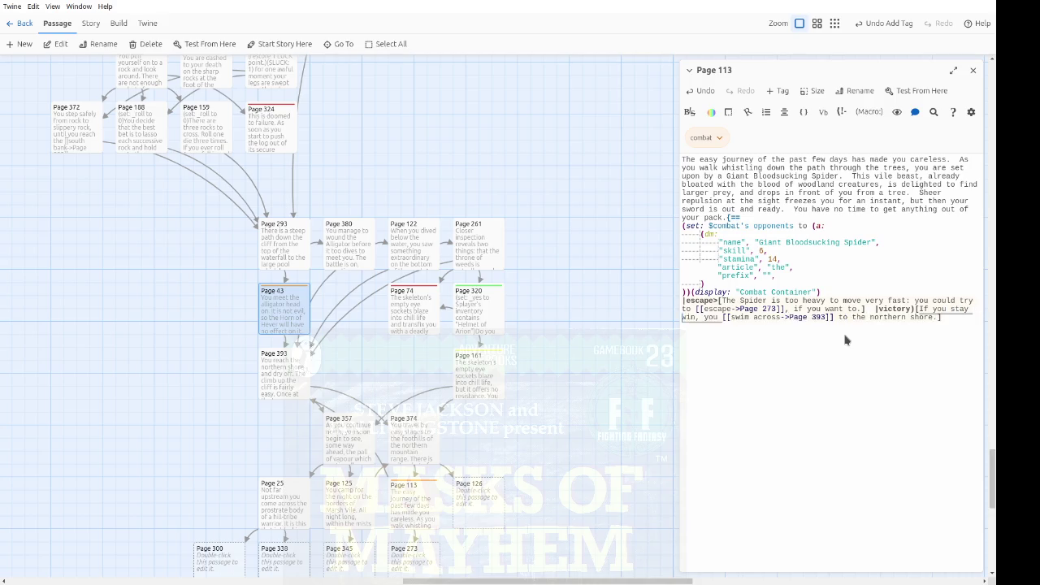
text(and )
text( the ight)
text(f)
key(BackSpace)
text(f)
key(Right)
key(Right)
key(Right)
text(continue caiut)
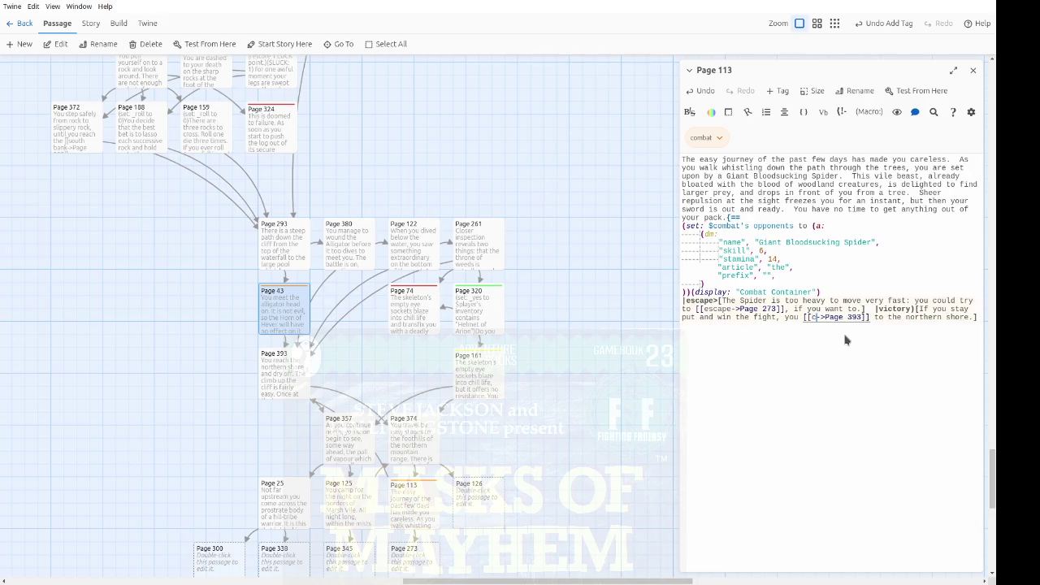
key(BackSpace)
key(BackSpace)
key(BackSpace)
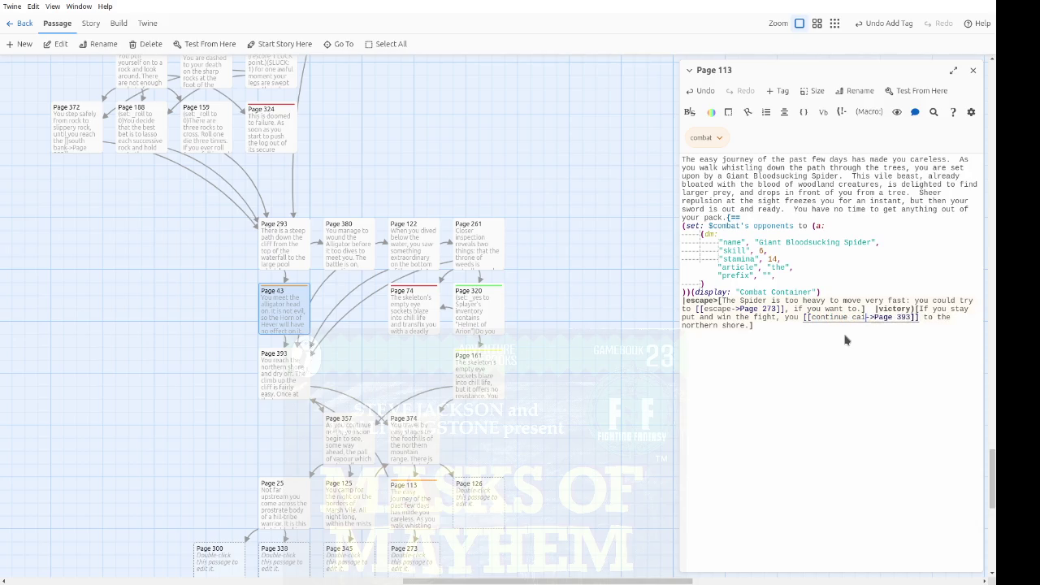
text(utiously->Page )
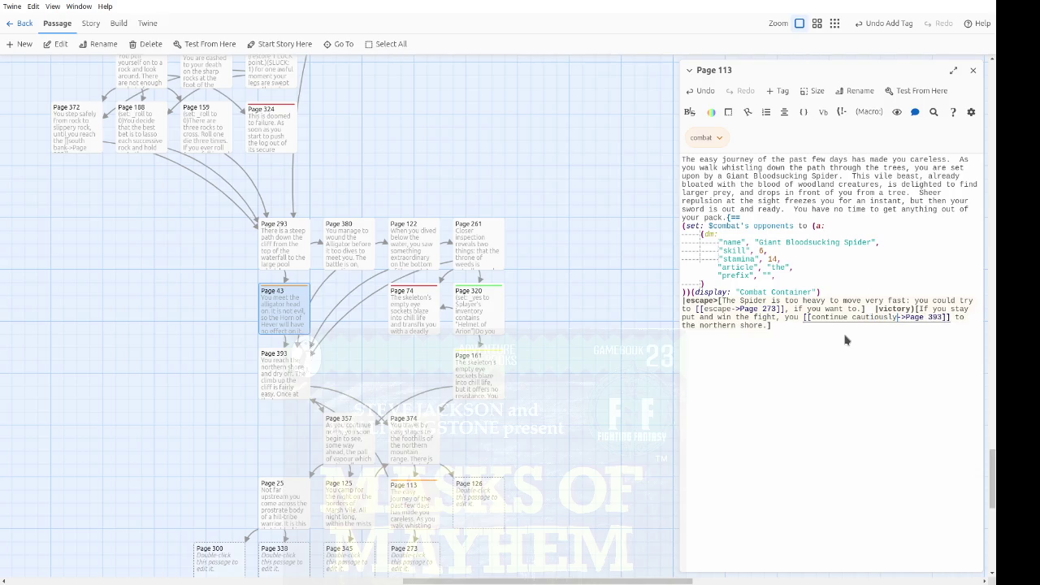
text(12)
text(6)
key(End)
key(ctrl+shift+Right)
key(ctrl+shift+Right)
key(ctrl+shift+Right)
text(through the copse.)
scroll(578, 357, down, 5)
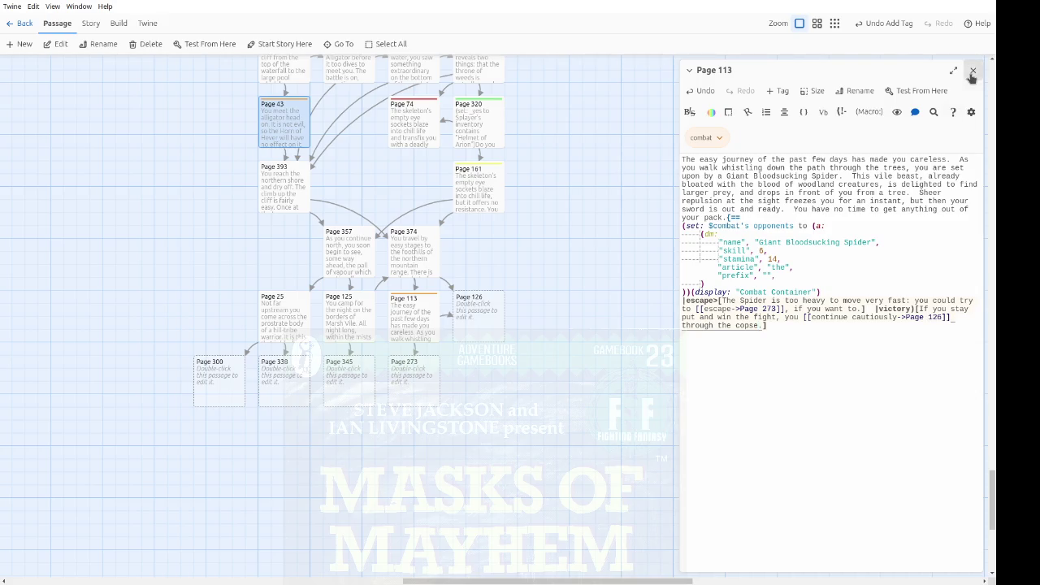
click(382, 338)
click(413, 327)
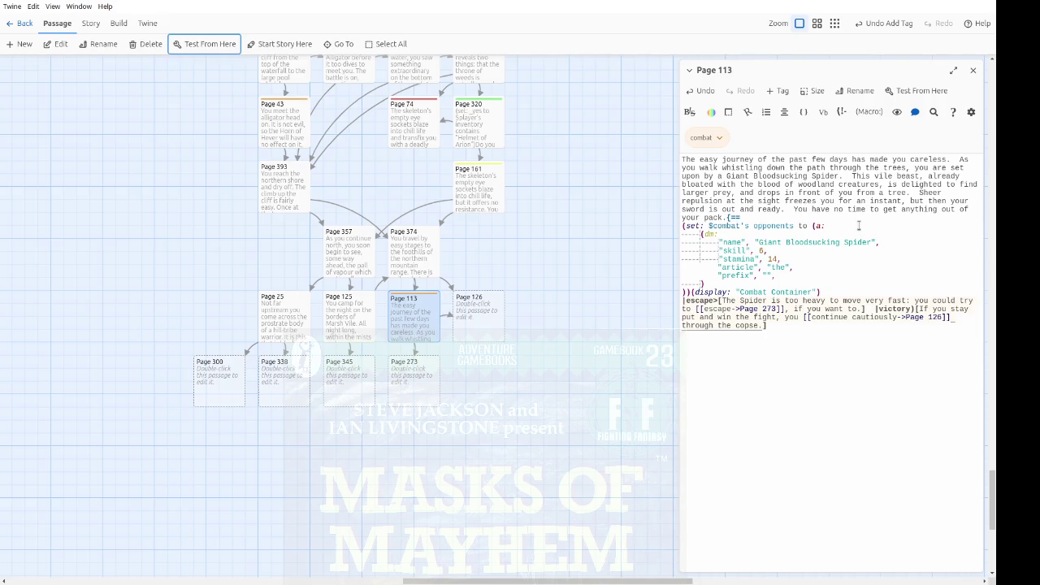
Step: Put (hide: ?escape) at the start of Page 113's victory hook and close the editor
click(919, 311)
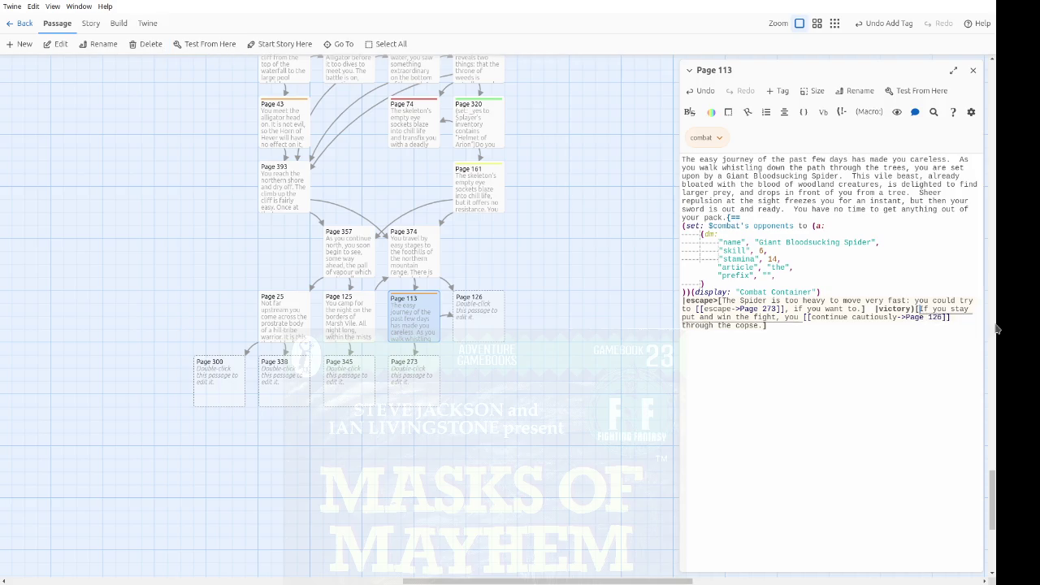
text((hide:)
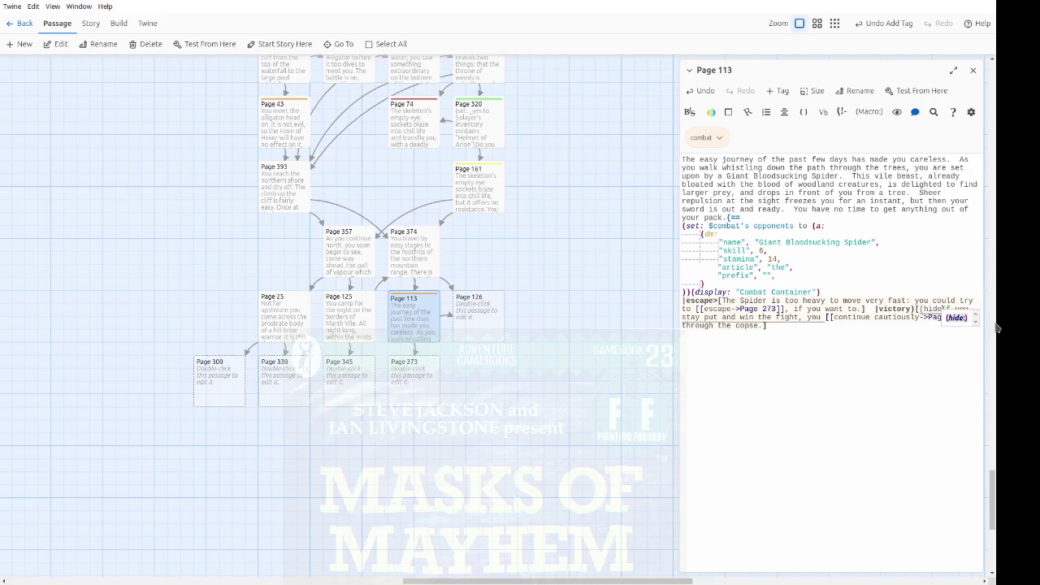
text(?escape))
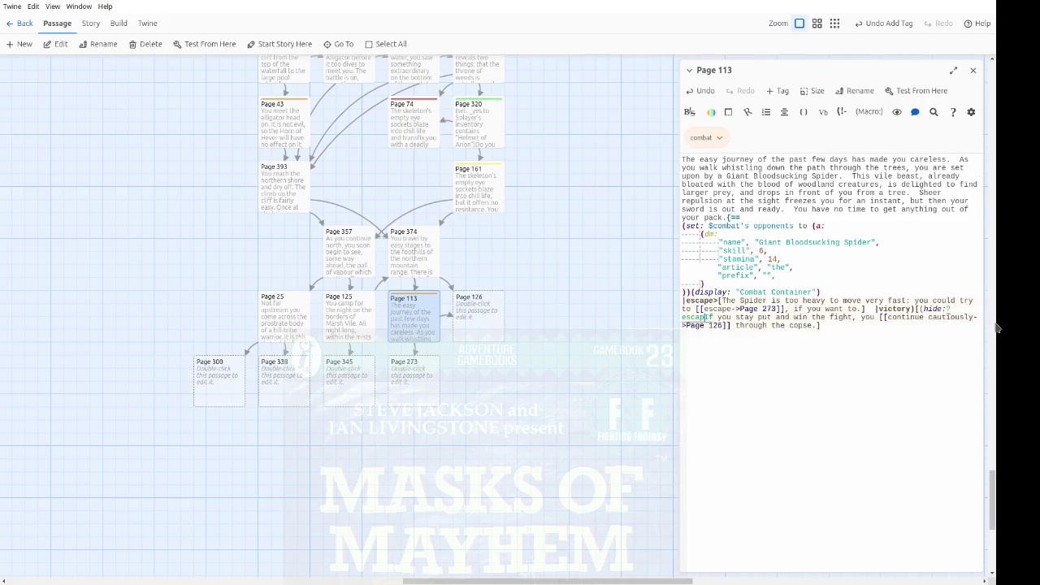
text()[)
text(])
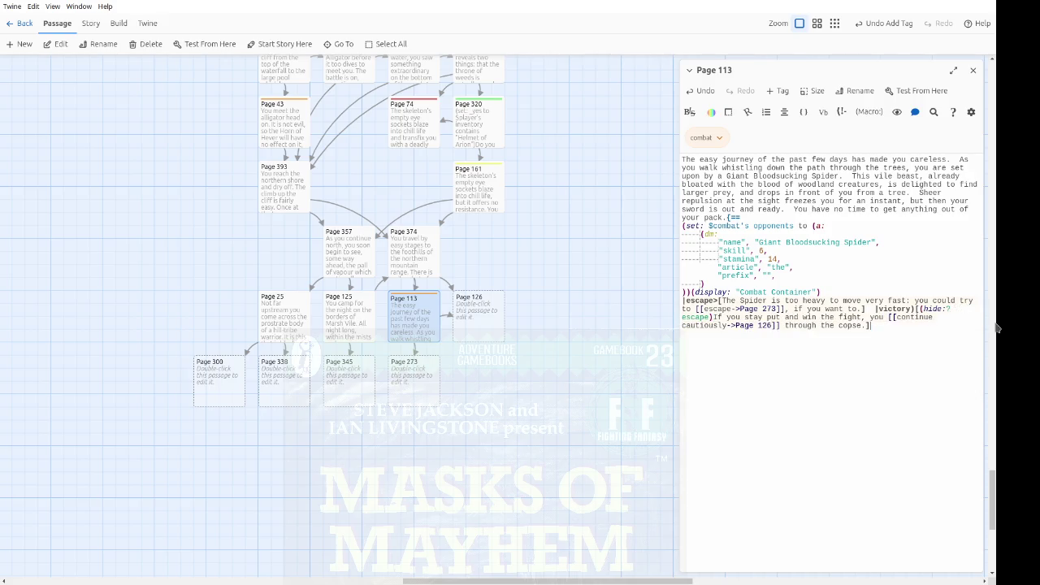
key(Up)
key(Up)
key(ctrl+Right)
key(ctrl+Right)
key(ctrl+Right)
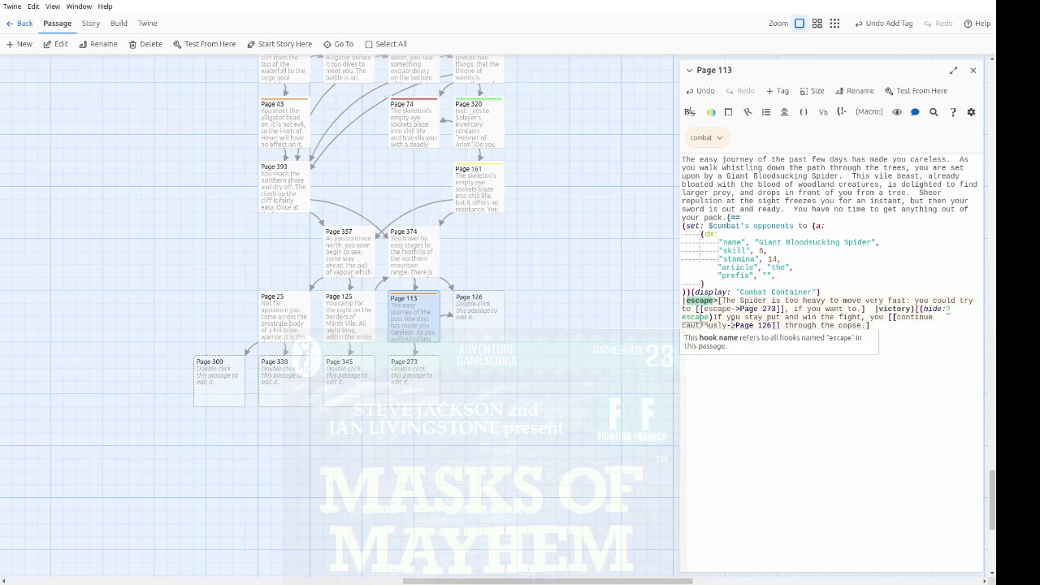
click(972, 71)
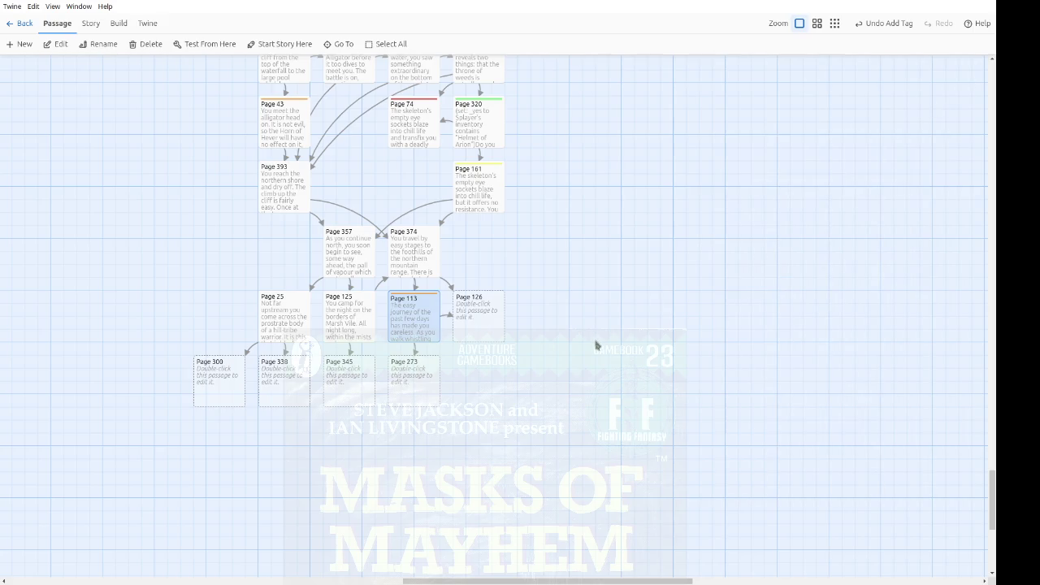
Step: Open Page 273 and give it the existing 'death' tag
click(595, 345)
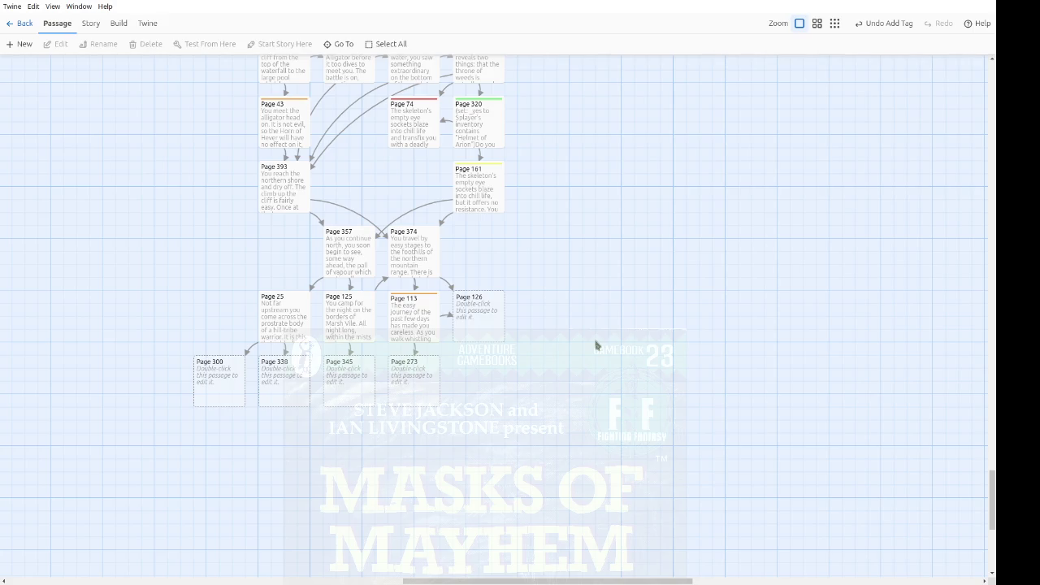
double_click(427, 385)
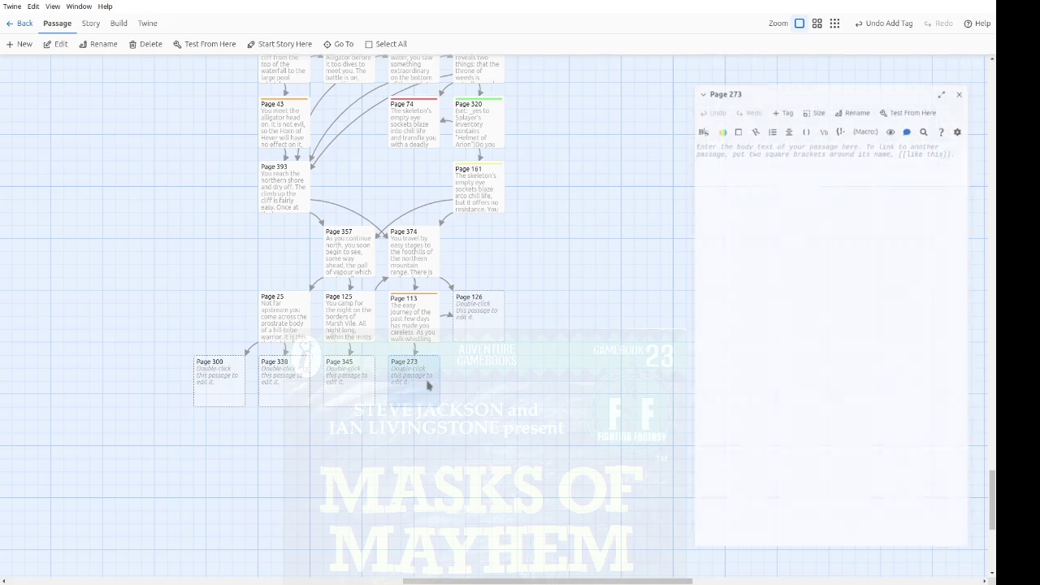
click(780, 91)
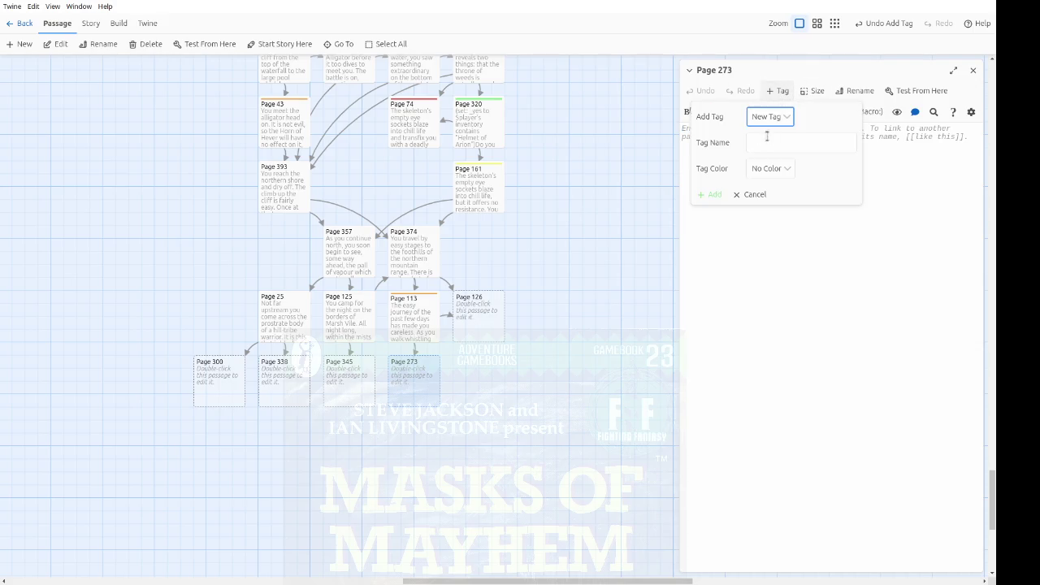
click(775, 117)
click(776, 158)
click(718, 144)
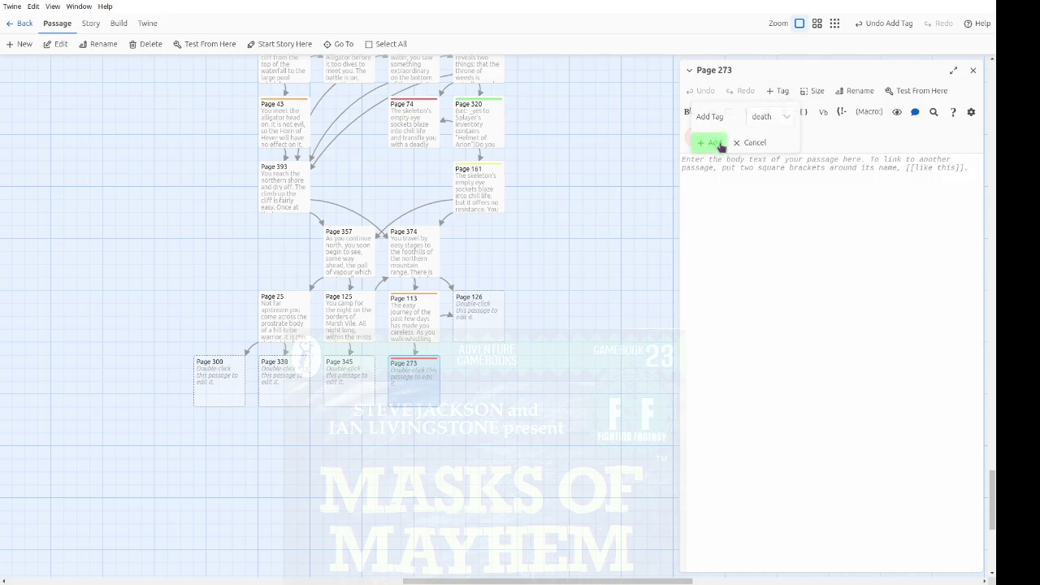
Step: Write the Spider's sticky web and poisonous fangs killing you, ending 'Your adventure is over.'
click(841, 235)
text(As soon as )
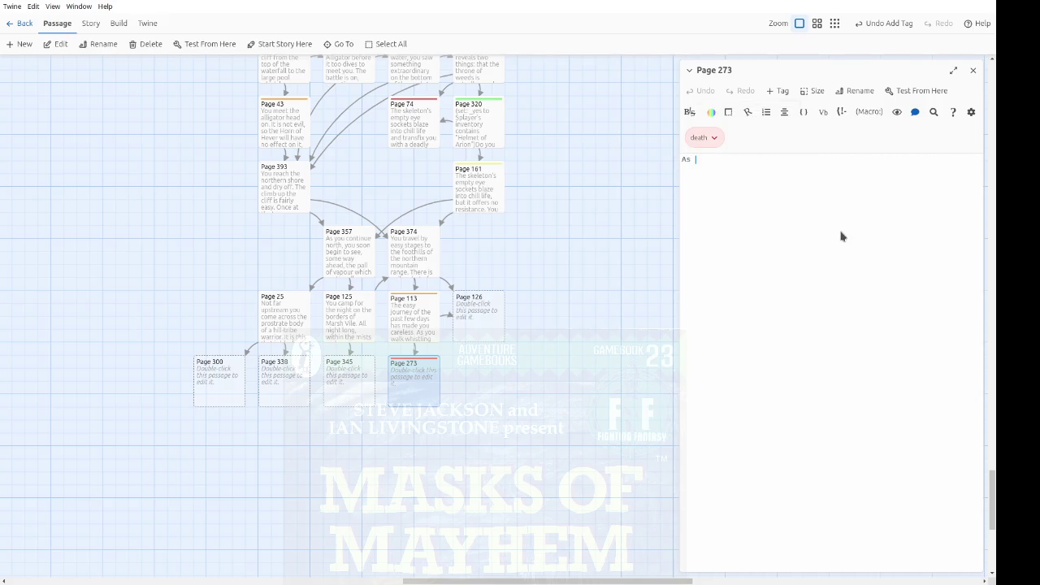
text(you)
key(BackSpace)
key(BackSpace)
text(turn tail,)
text( you give th)
text(e Spider the cha)
text(nge)
key(BackSpace)
text(ce to)
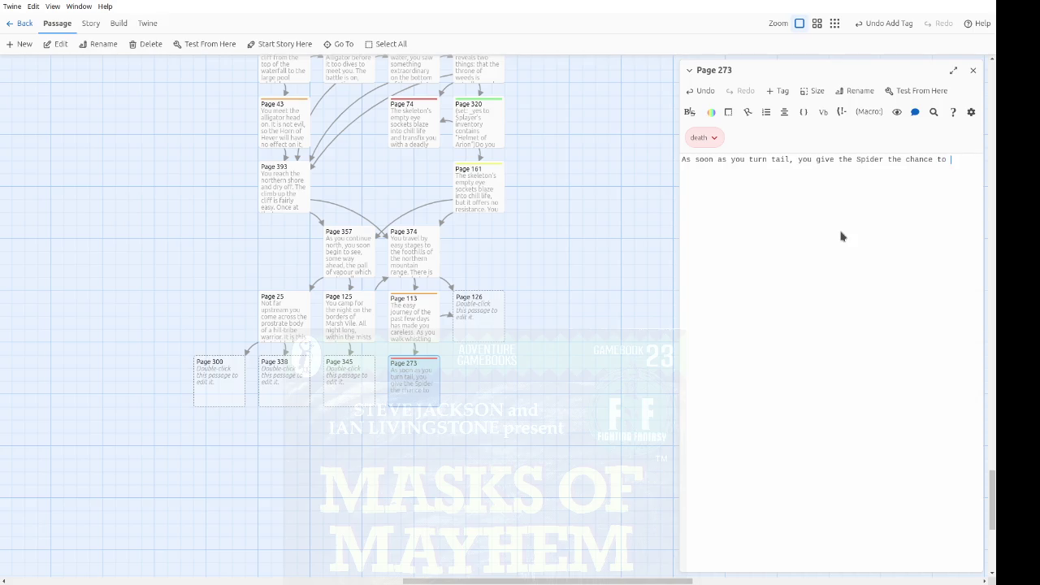
text( shoot out a mass of sticky web )
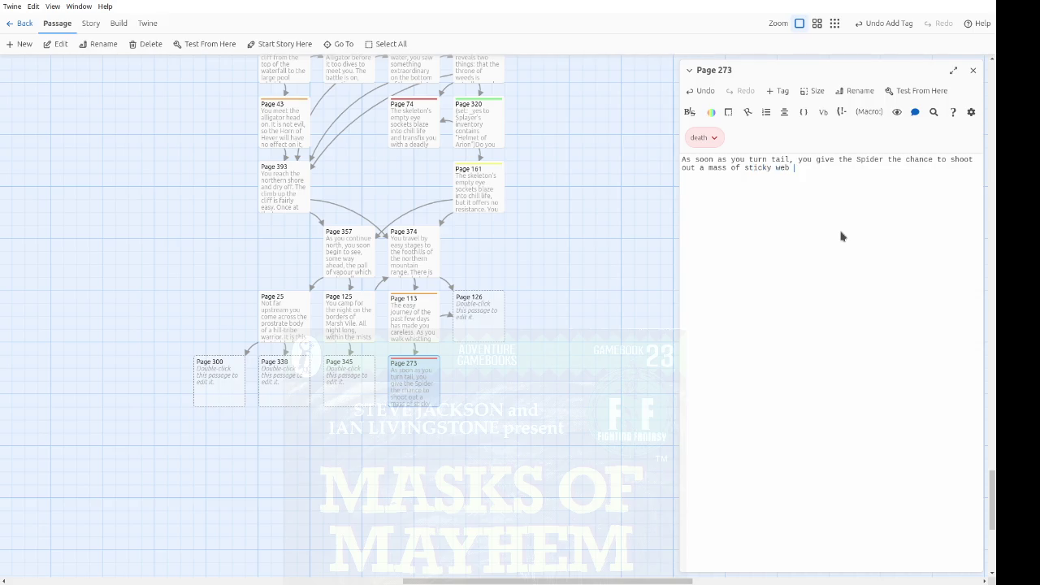
text(and hold )
text(you fast.  )
text(Her)
text( poisonous fan)
text(gs sin)
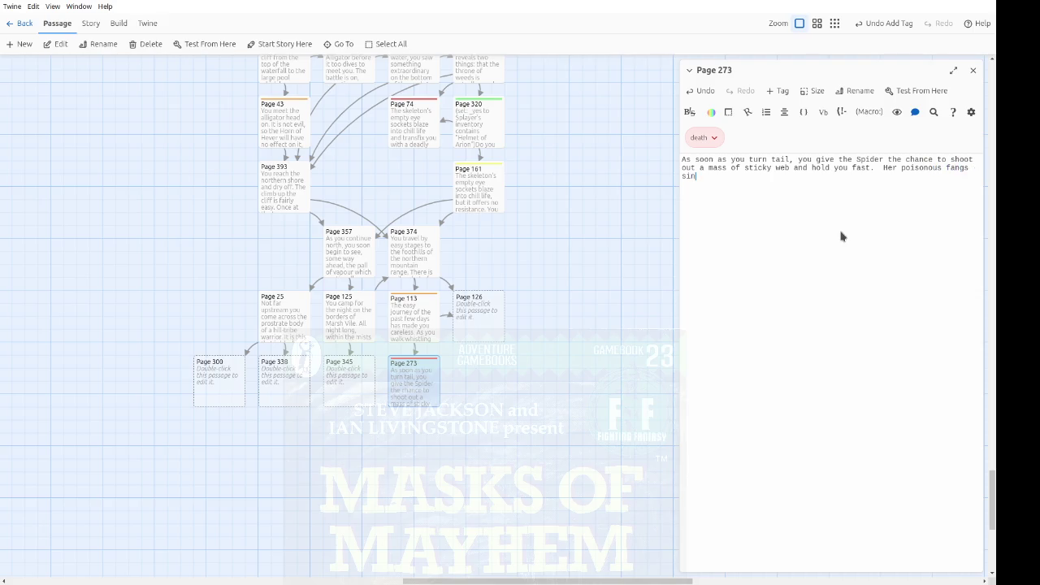
text(k into your )
text(flesh.  You)
text(r adventure is ov)
text(er.)
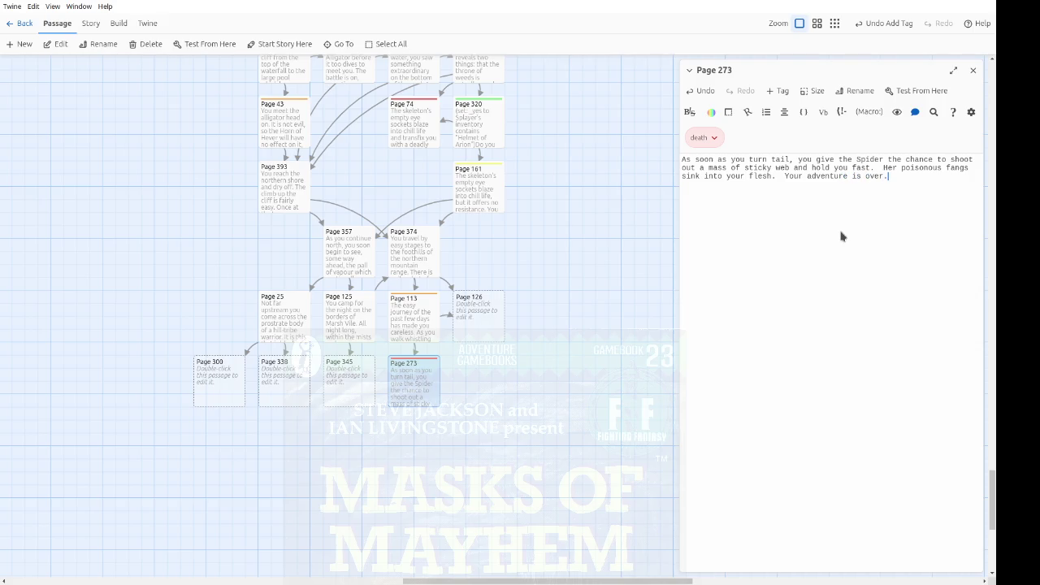
click(972, 70)
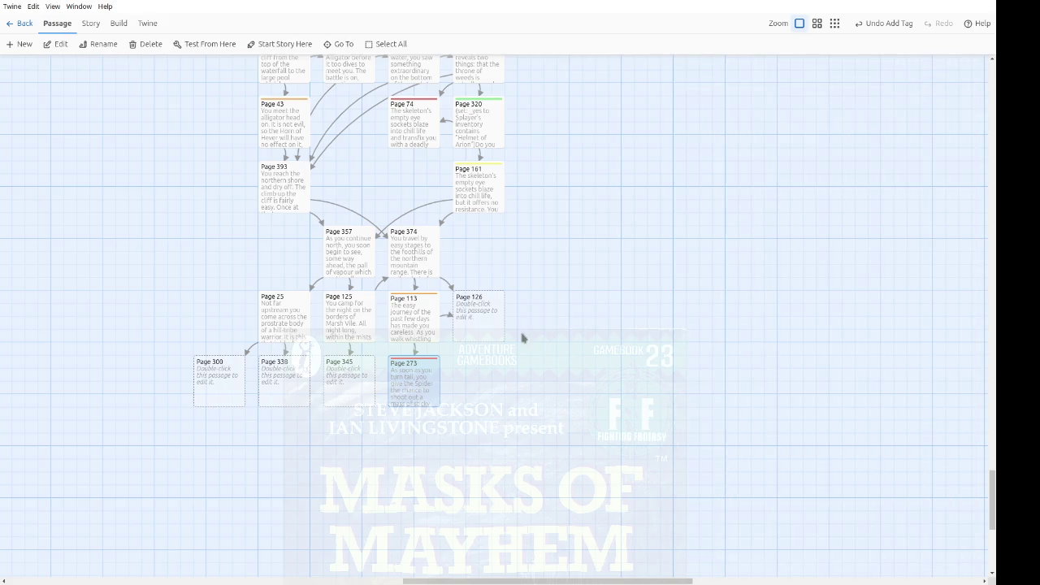
Step: Open Page 126 and write leaving the copse toward the looming mountains and steep, bleak hills
double_click(477, 317)
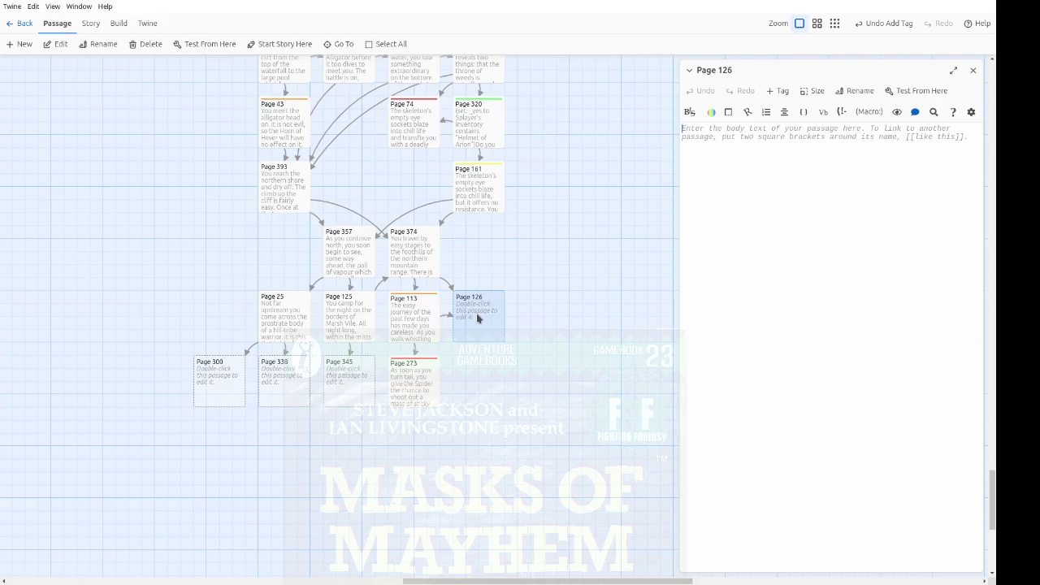
text(You )
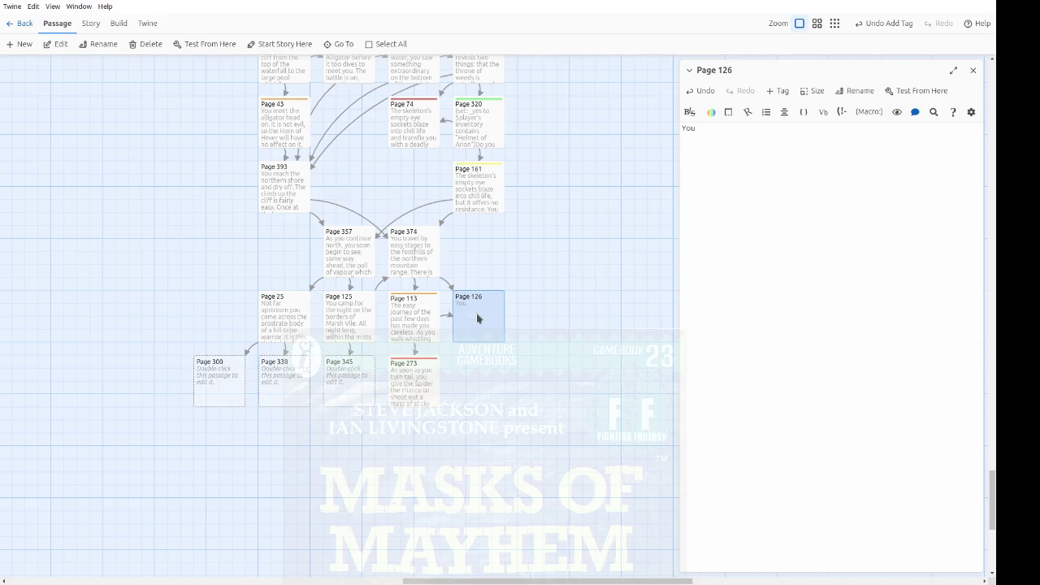
text(leave the copse )
text(behind you)
text( and continue )
text(up )
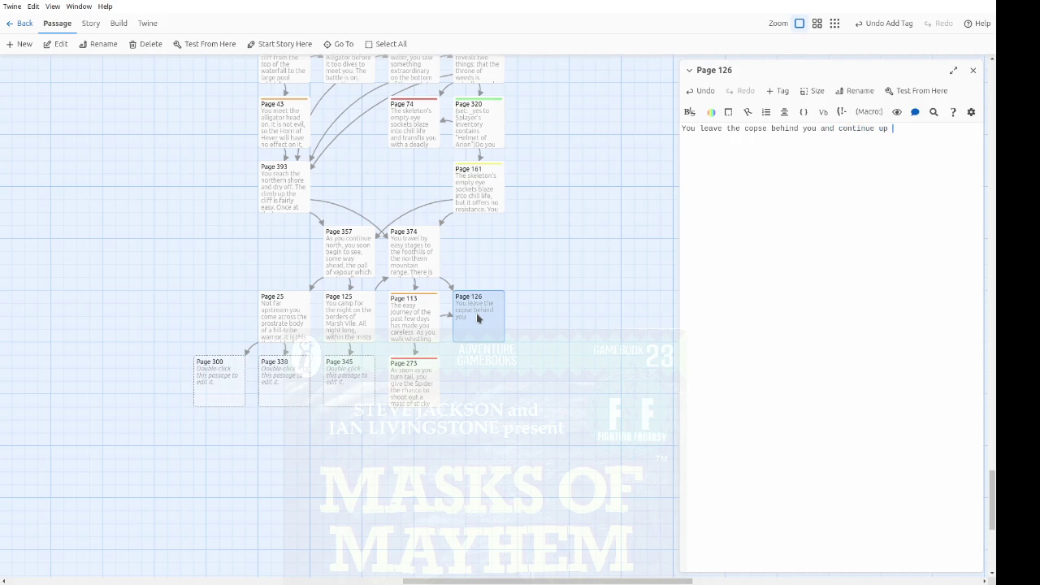
text(towards the mountains,)
text(which now loom large and forbidd)
text(ing )
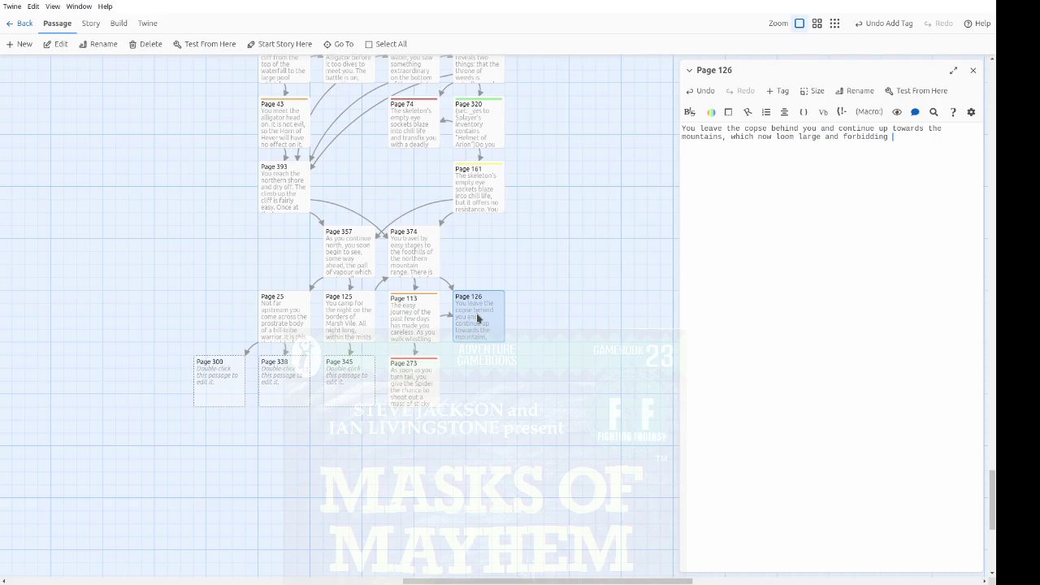
text(in the near distance.)
text(  The hill)
text(s grow mo)
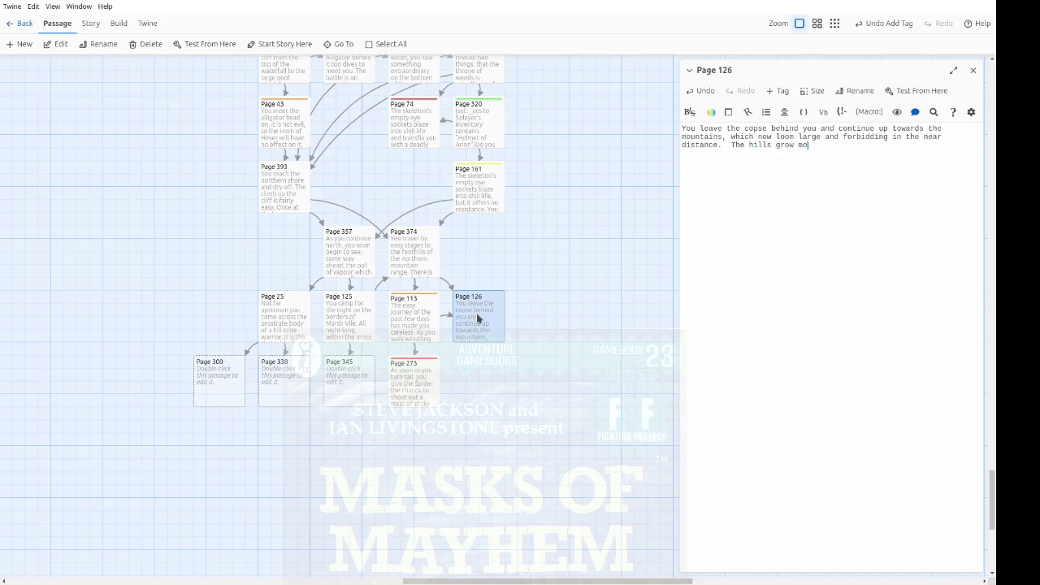
text(re steep and bleak)
text(,)
Step: Describe two oak trees crowning one hill and offer to investigate the trees, linking Page 387
text( so it is s)
text(trange to see)
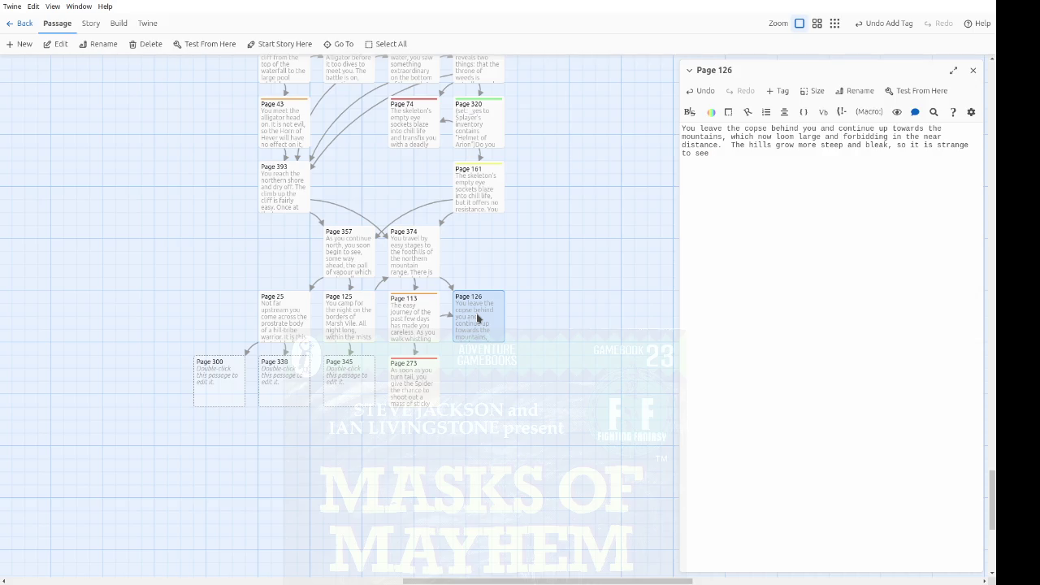
text(rowning)
text(c)
key(End)
text(one h)
text(ill, )
text(and)
key(BackSpace)
key(BackSpace)
key(BackSpace)
text(two large and )
text(flourishing oak trees, like a portal to the s)
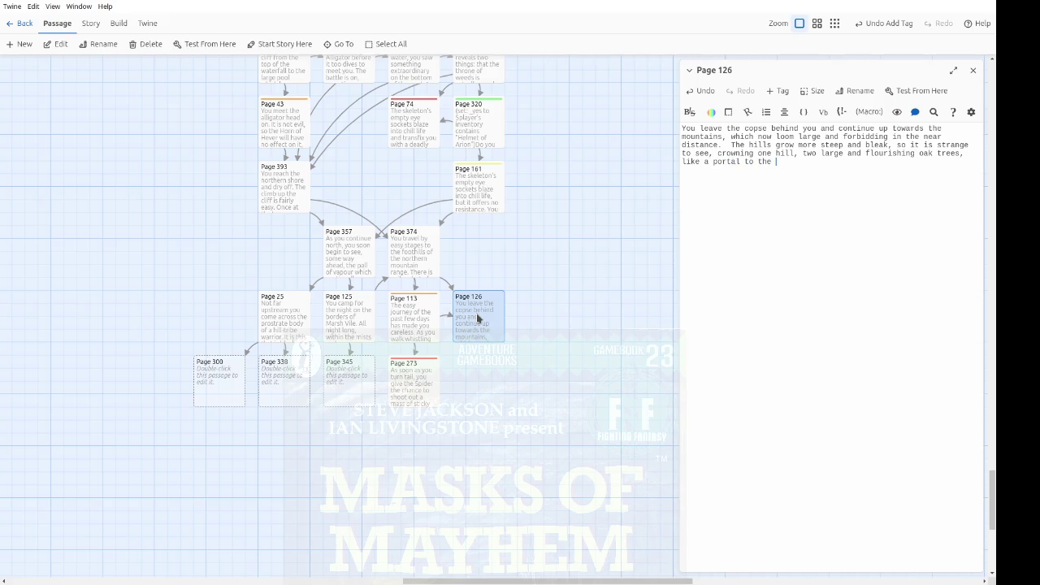
text(unset beyond.  )
text(Will you climb t)
text(he hill and inve)
text(stiage thre)
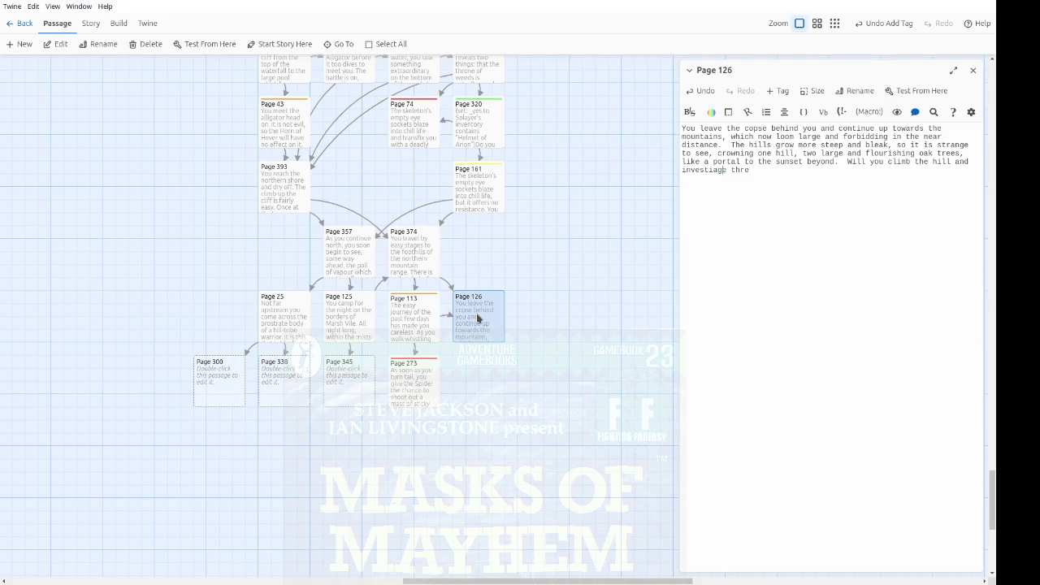
key(Left)
key(Left)
key(Left)
text(g)
key(Right)
key(BackSpace)
key(BackSpace)
text(e trees)
text( or)
text([[)
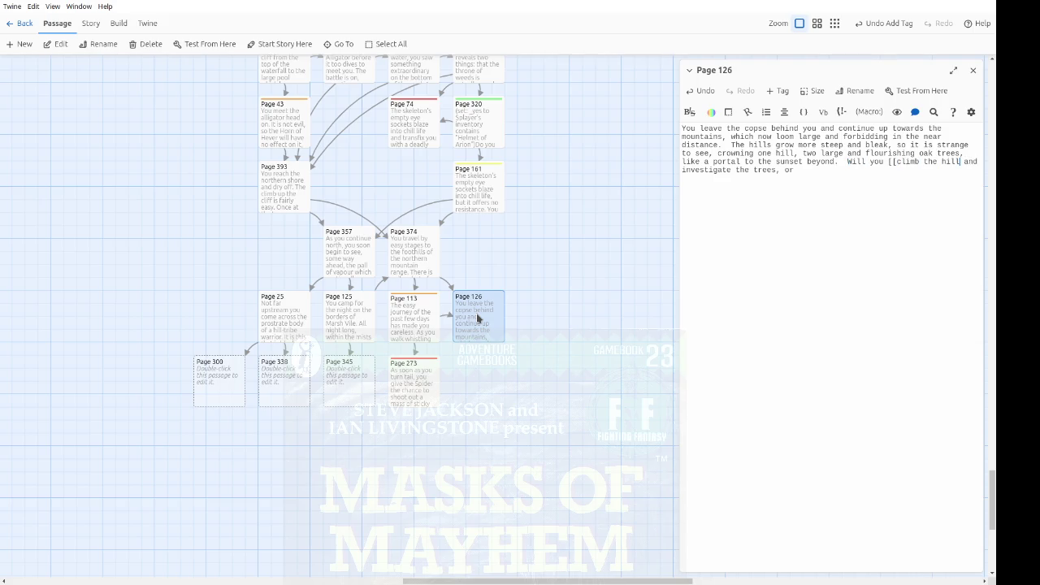
text(->)
text(]])
text(Page )
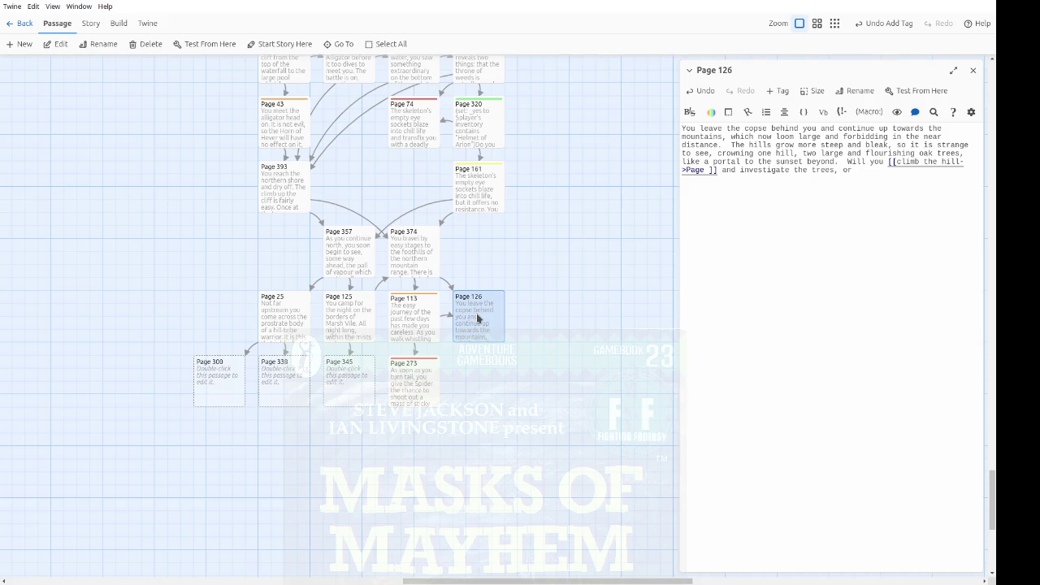
text(387)
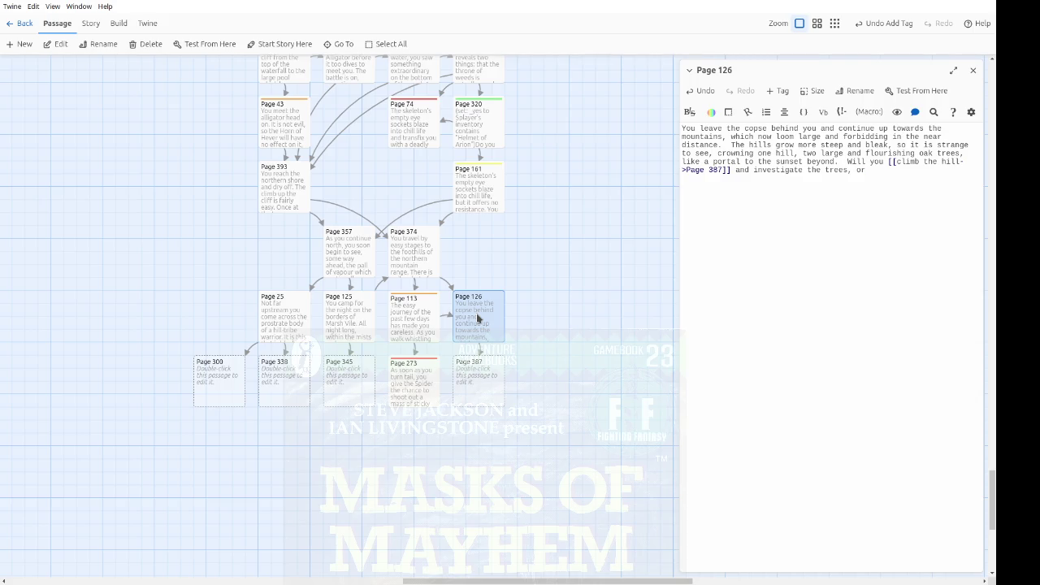
Step: Add the choice 'carry determinedly on with your journey?' linked to Page 37
text(carry determin)
text(edly on with y)
text(our journey?)
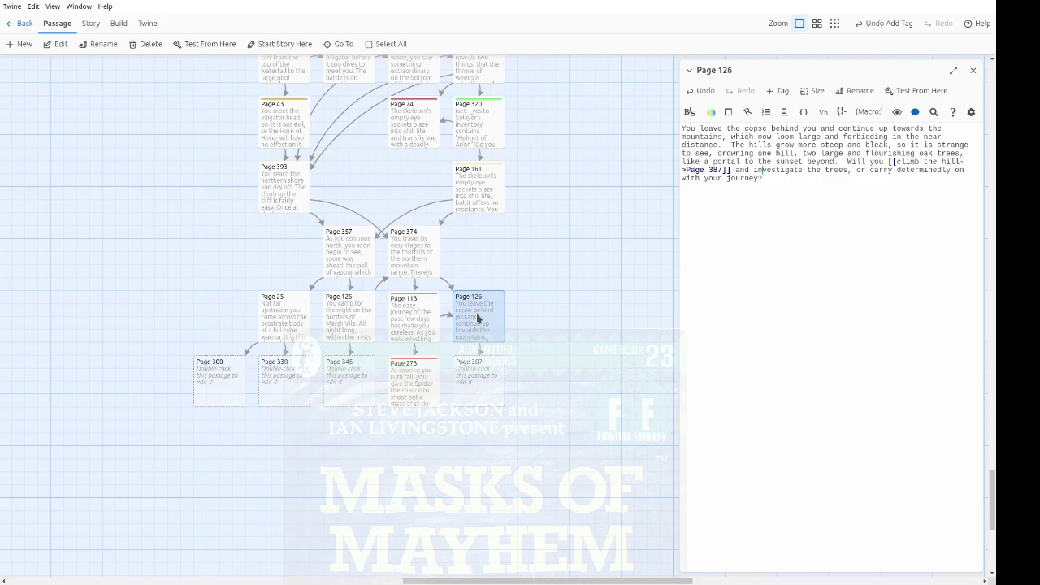
text([[)
text(->Page 37)
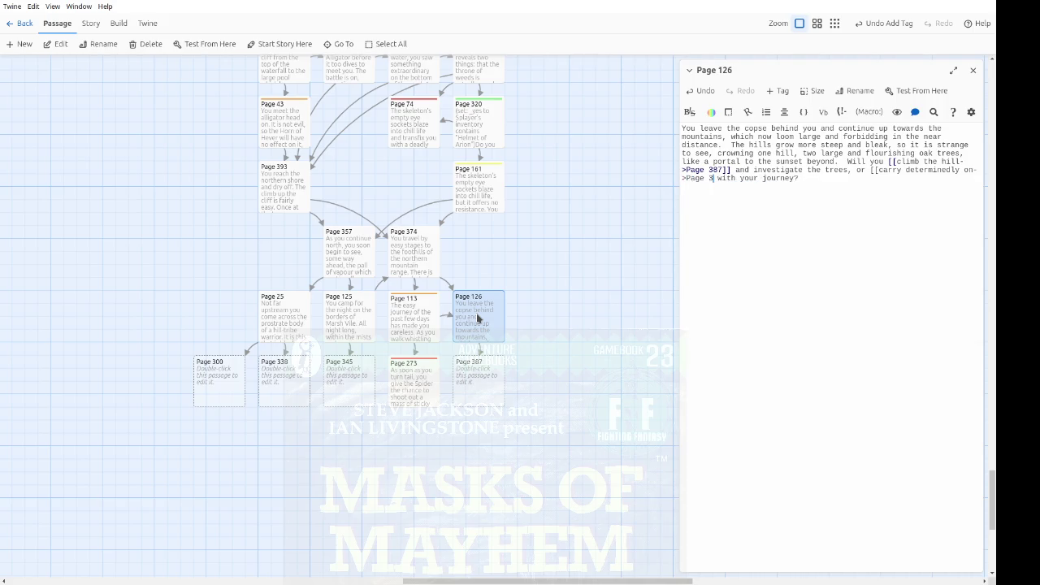
text(]])
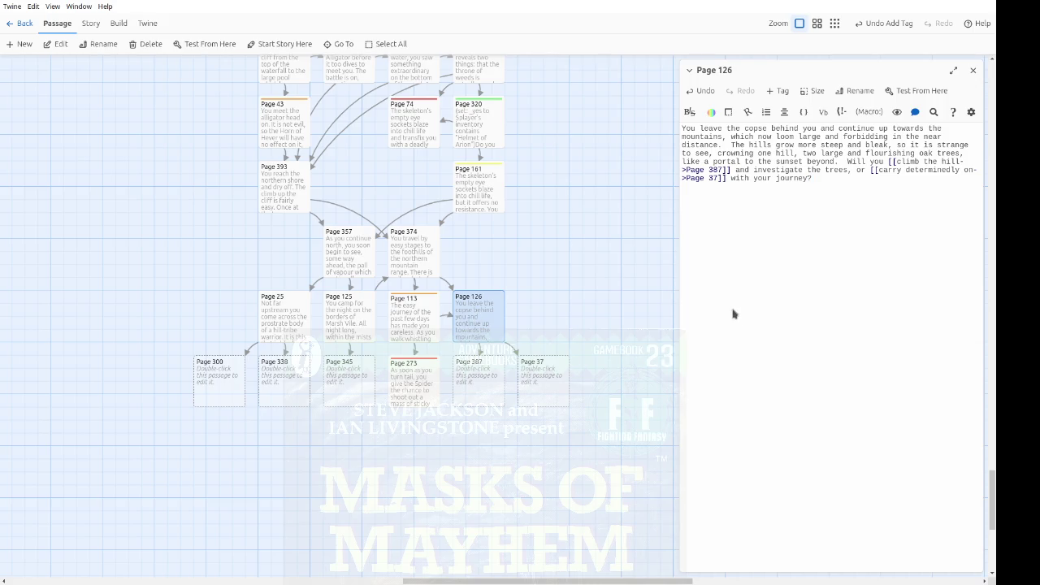
Step: Write Page 300 as 'The warrior dies.' with links north to Page 125 and north-east to Page 374
click(972, 71)
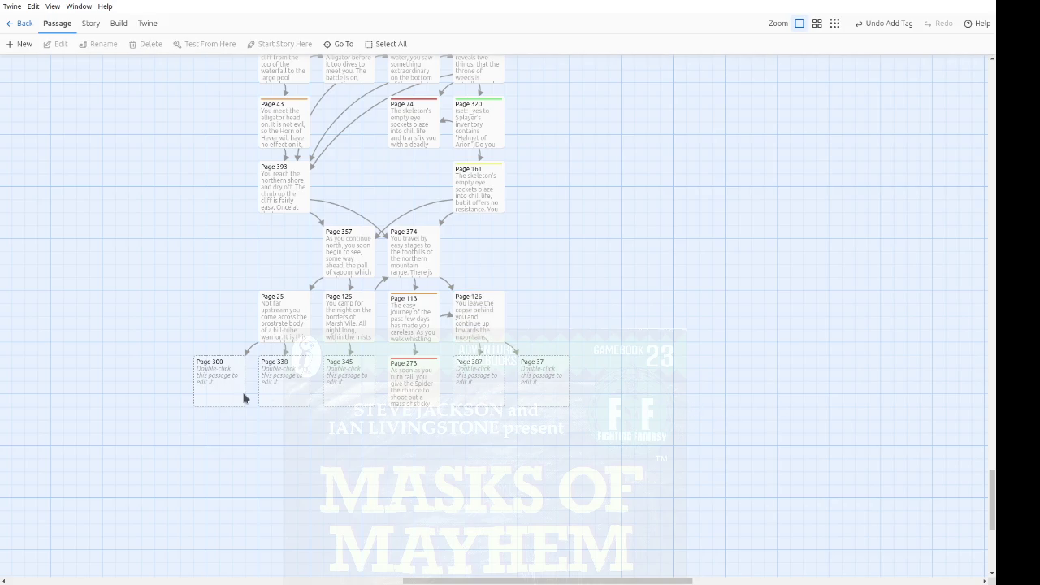
double_click(238, 394)
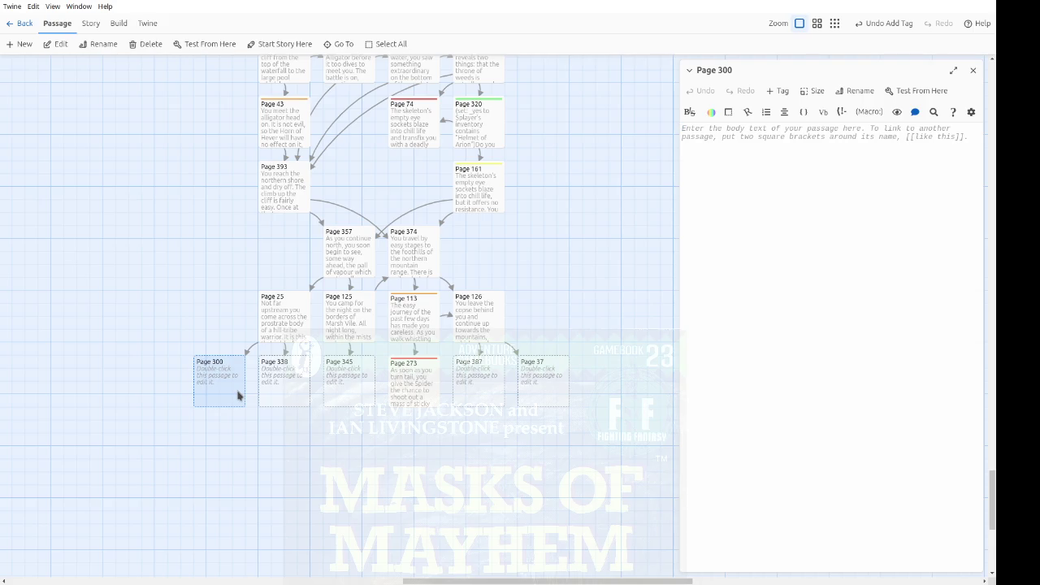
text(The warrior )
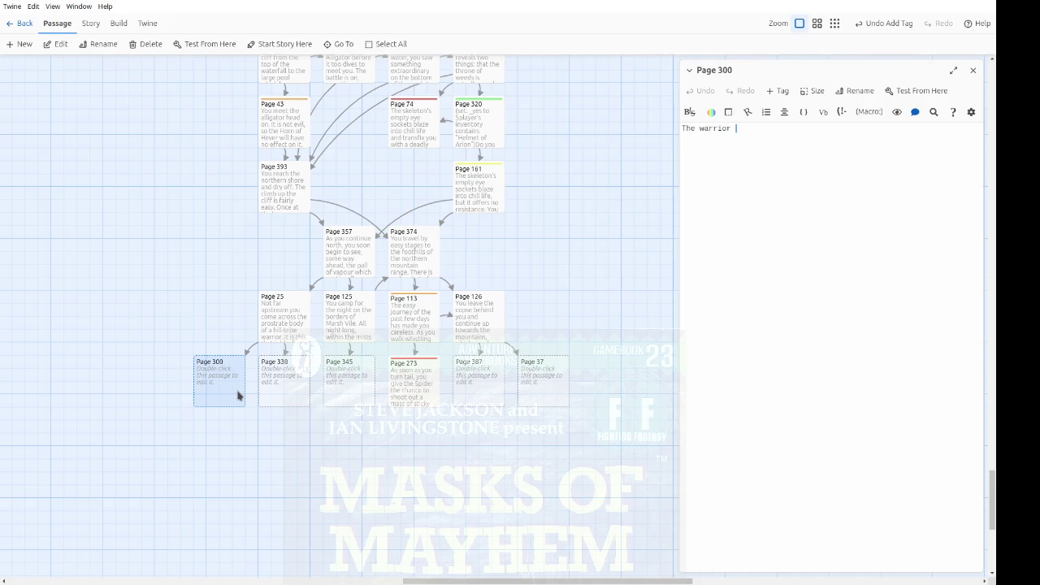
text(dies.)
text(Will yo c)
text( con)
key(Left)
key(Left)
key(Left)
key(BackSpace)
text(u)
key(End)
text(tinu)
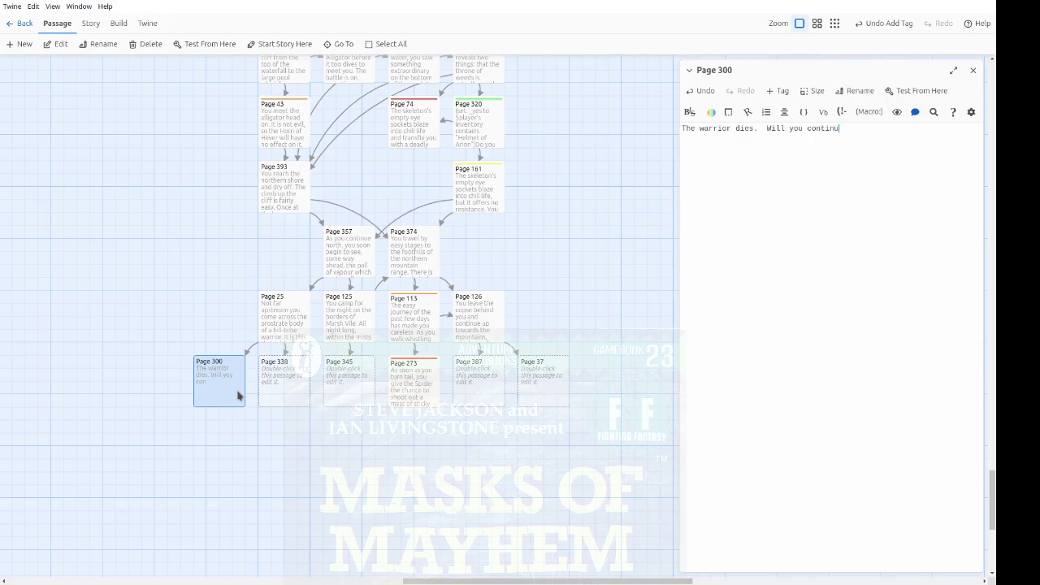
text(e north or turn north)
text(-east?)
text([[)
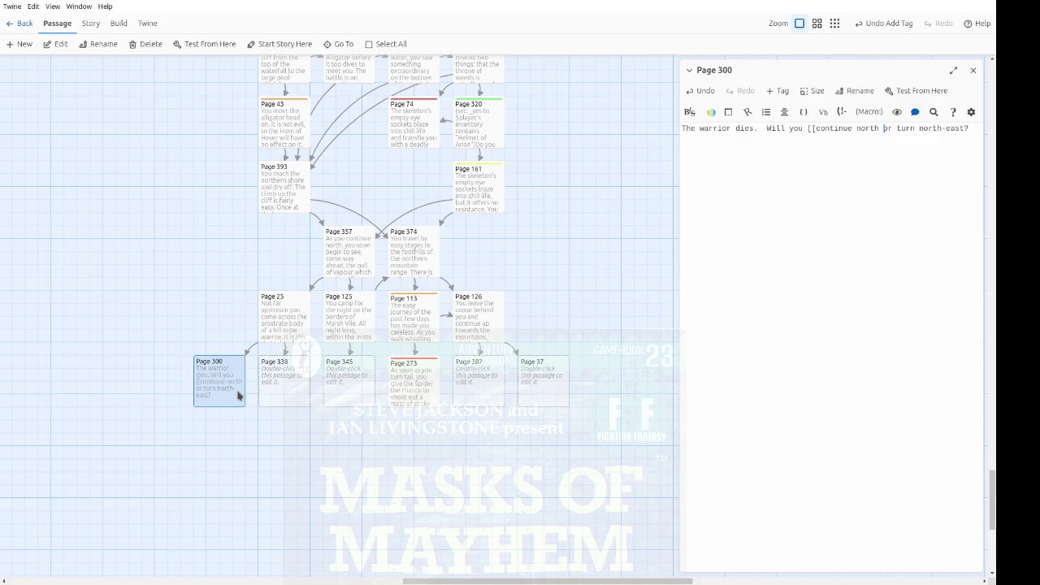
text(->Page)
text(125]])
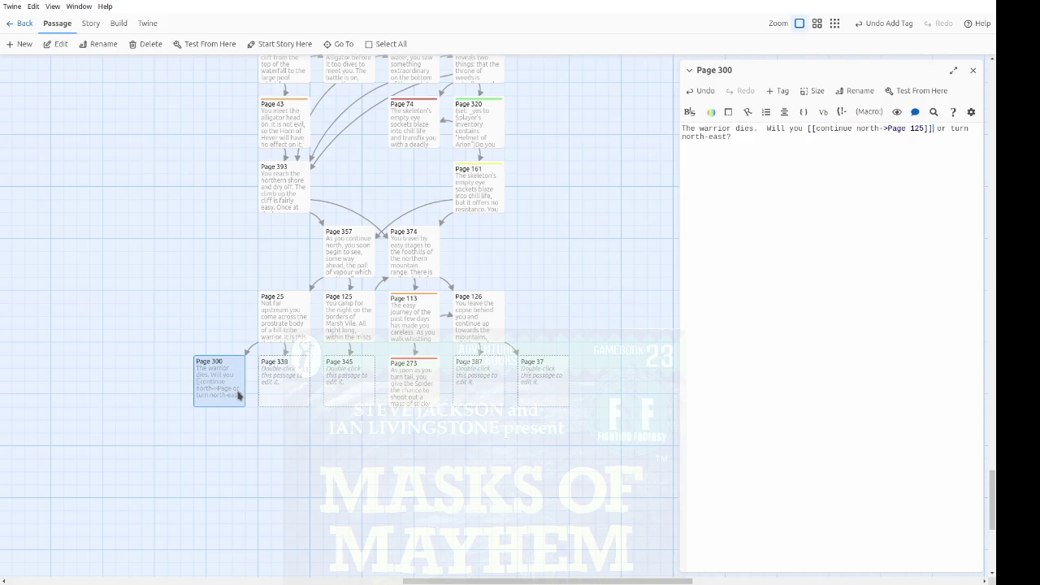
text([[)
text(->)
text(age 374]])
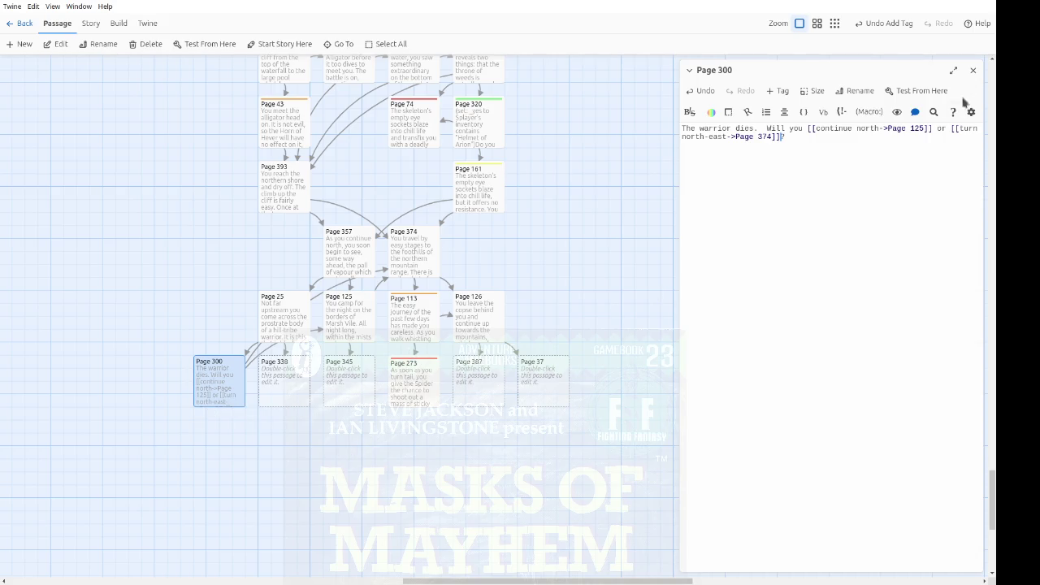
click(972, 70)
Step: In Page 25, add an indented ($remove_item: "Potion of Healing") line before the go-to line
click(298, 385)
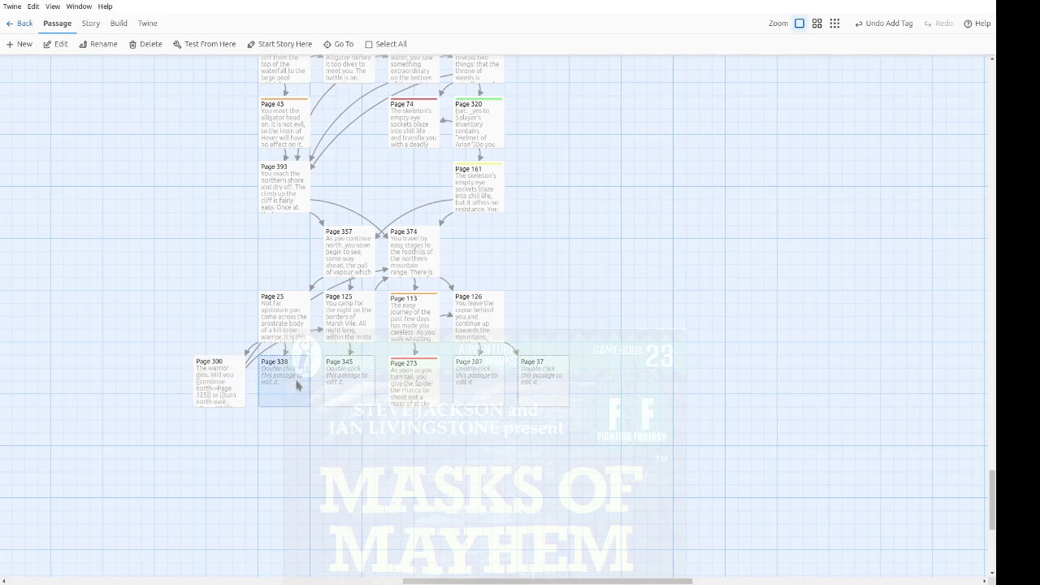
double_click(298, 385)
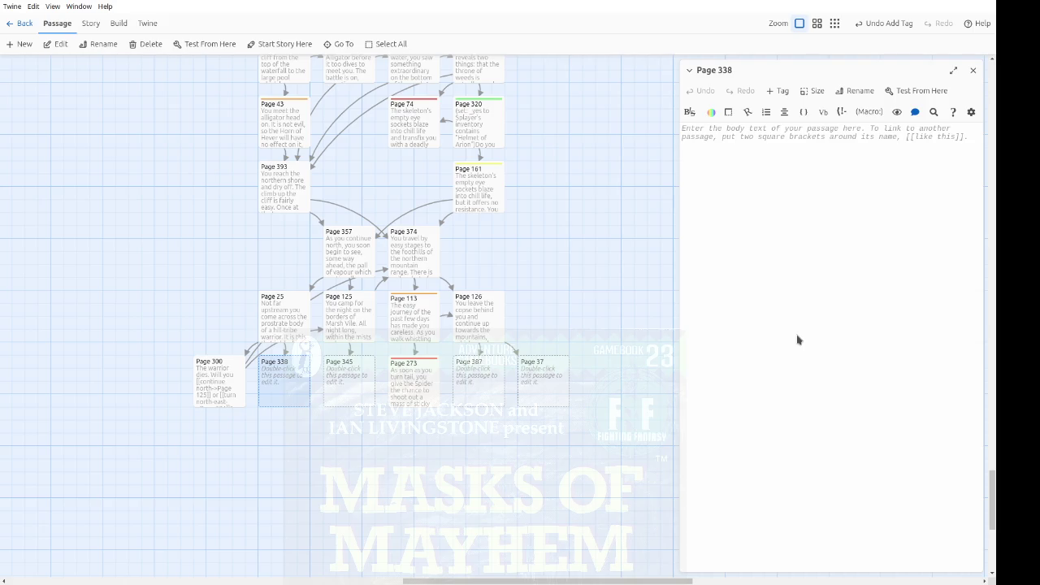
double_click(295, 325)
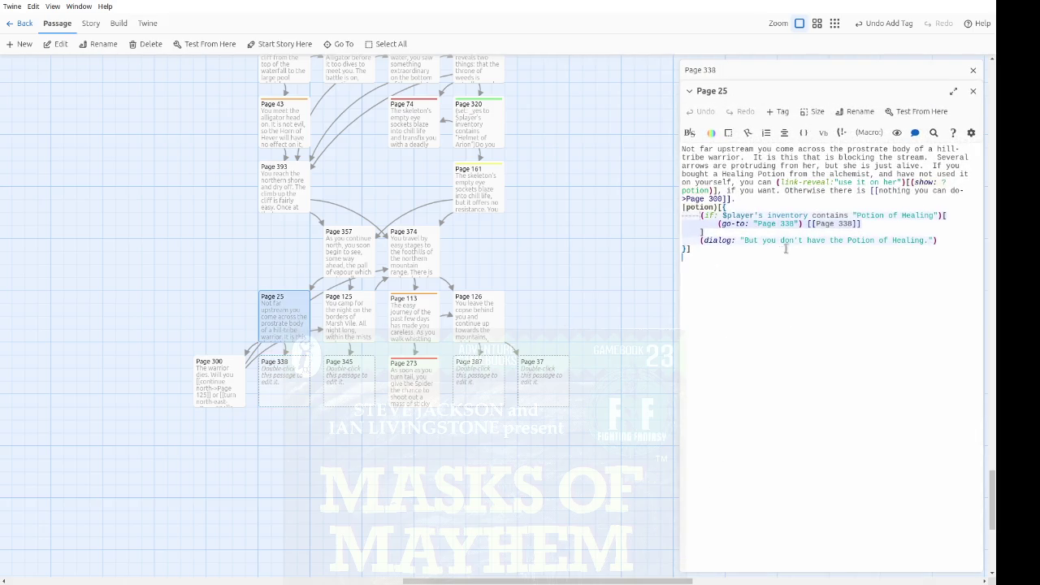
click(952, 215)
key(Return)
key(Tab)
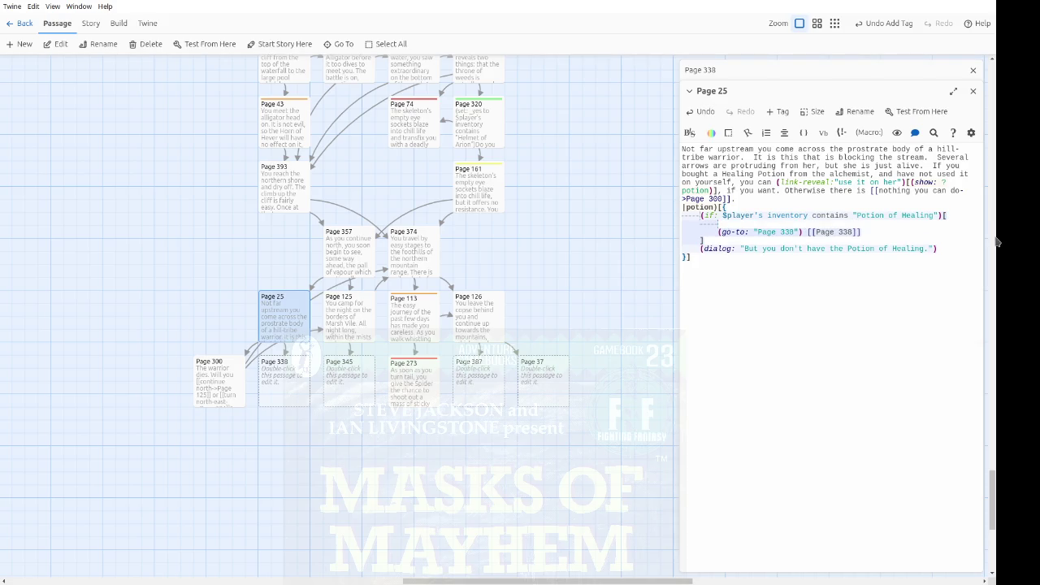
text(()
text($remov)
text(e )
text(item: "Potion of He)
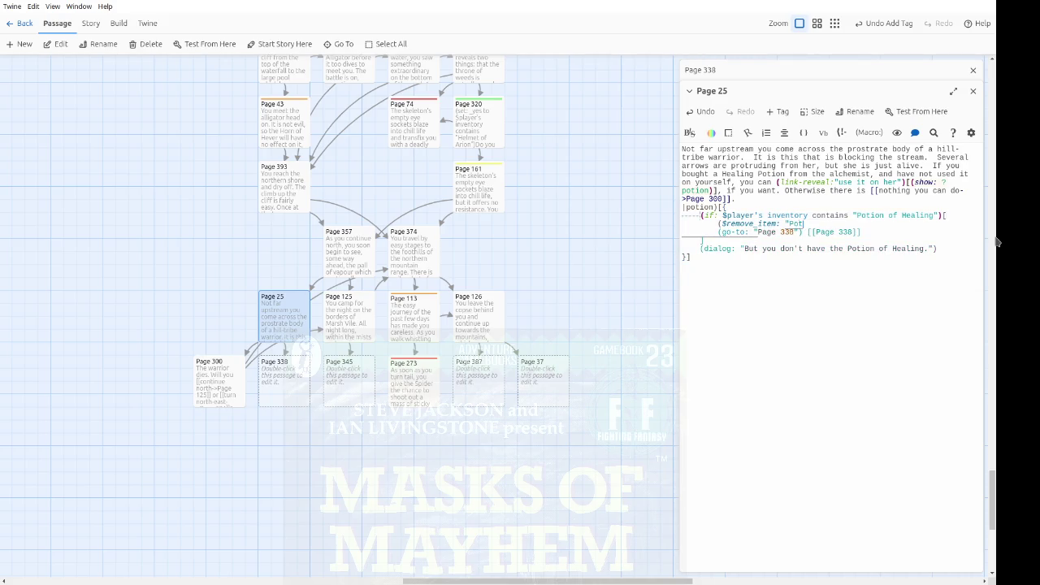
text(aling"))
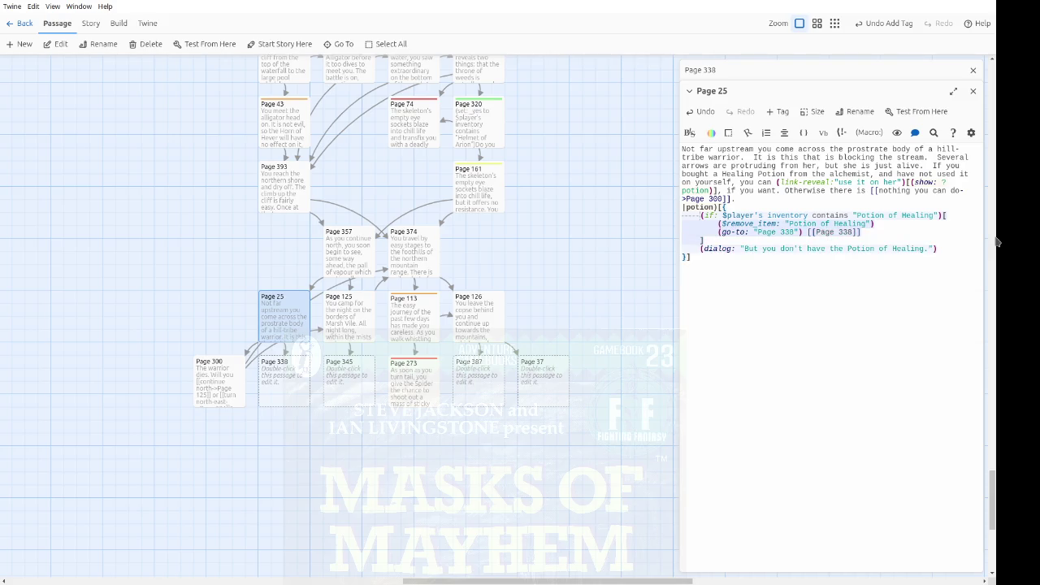
key(Down)
Step: Write Page 338: the warrior wakes, mutters about 'the Juja', and you may ask one question
click(973, 92)
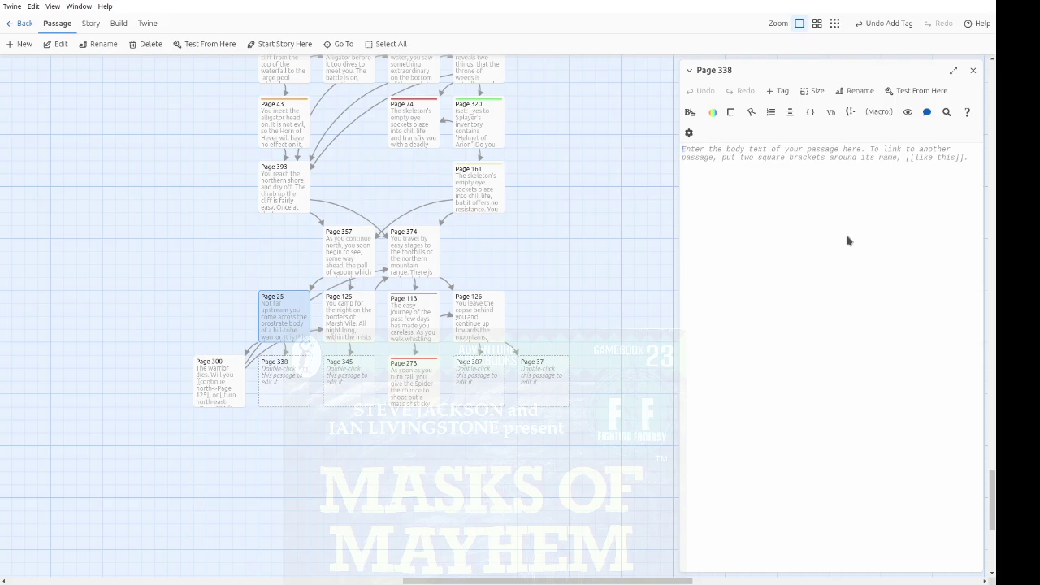
text(The wa)
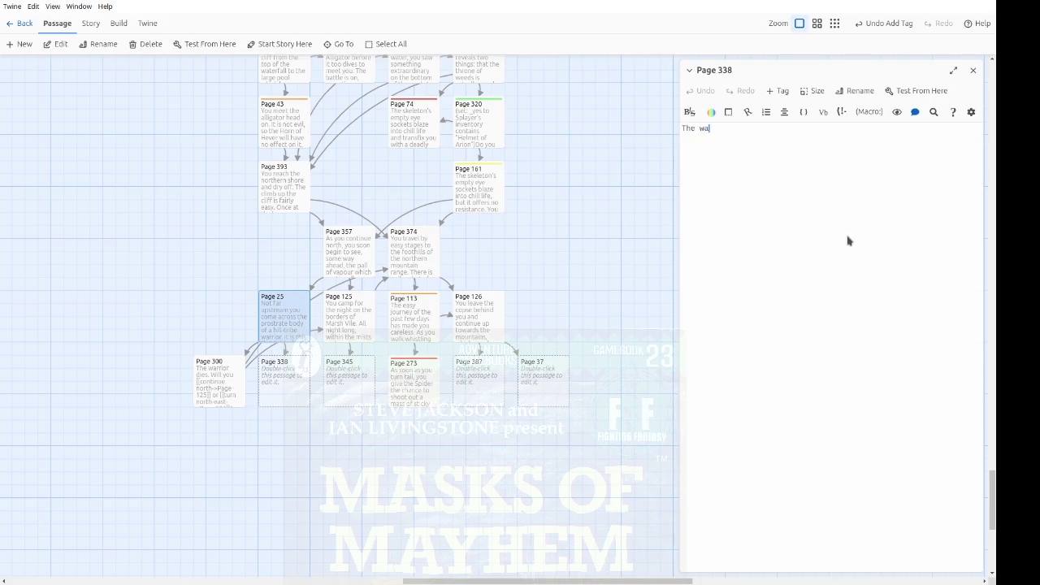
text(rrior's eyes)
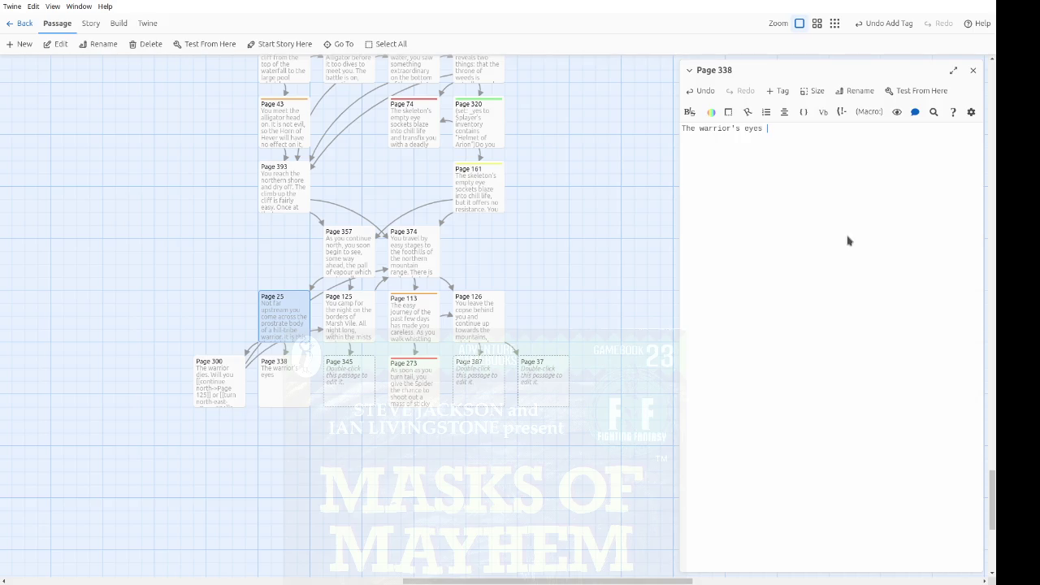
text( flicker and op)
text(en, and she l)
text(ooks up at you )
text(blankly.)
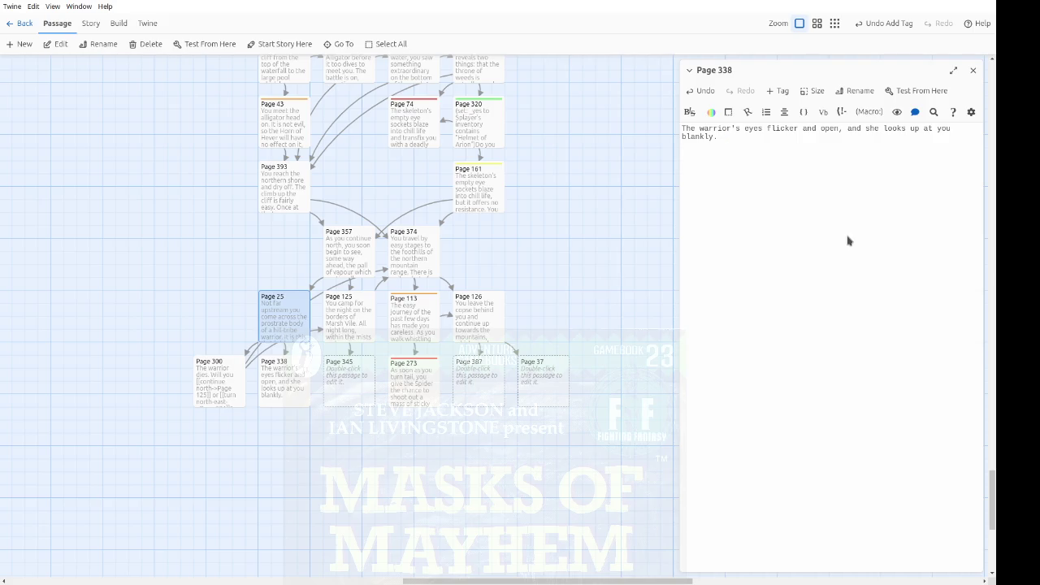
text(As you prop her u)
text(p against a rock, )
text(she)
key(Left)
key(Left)
key(Left)
text(,)
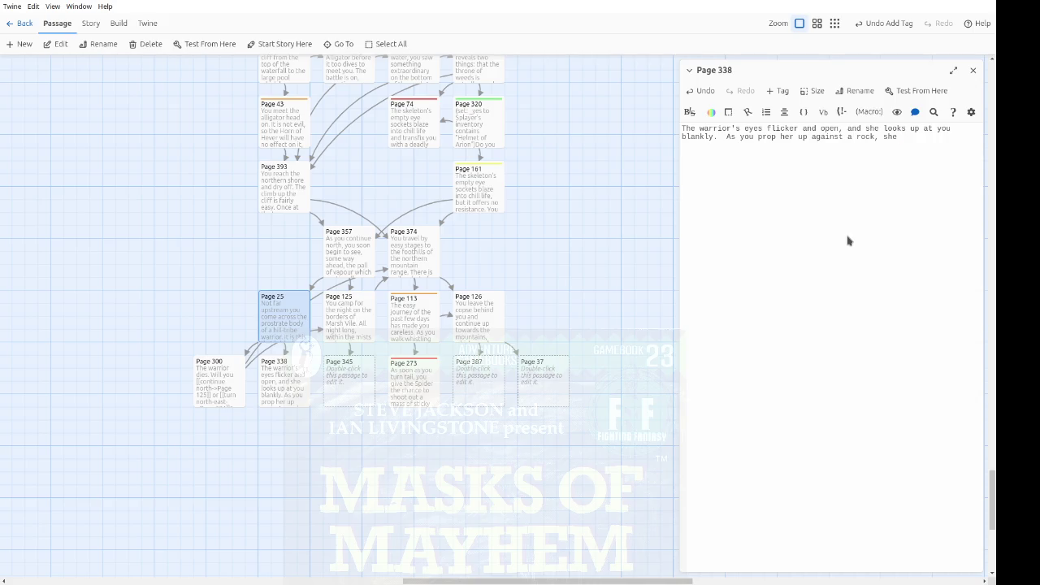
key(End)
text(mutters )
text(something about ')
text(the Juja.')
text(Her de)
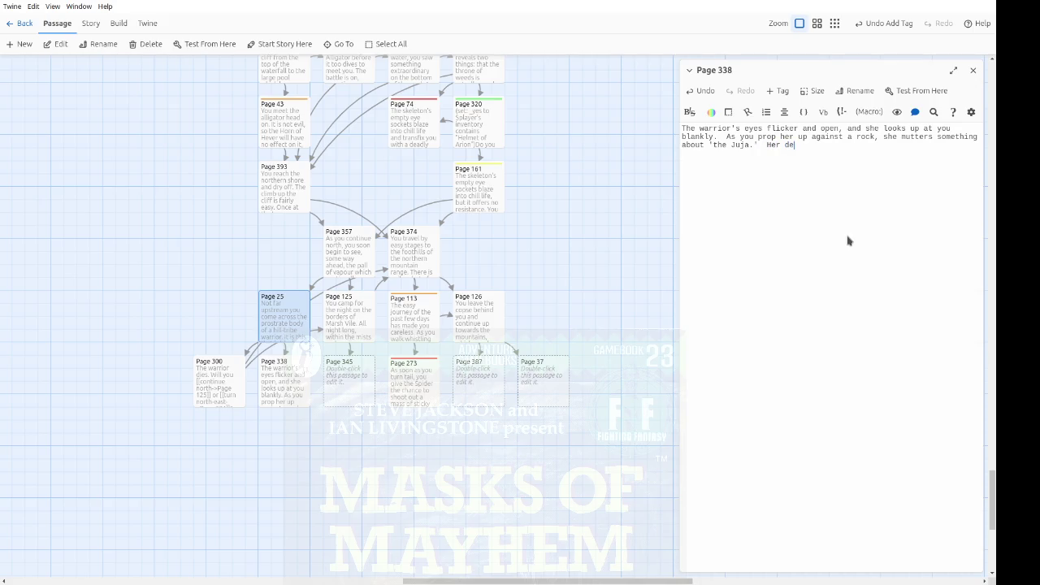
text(ath is close, but )
text(you may be a)
text(ble to ask )
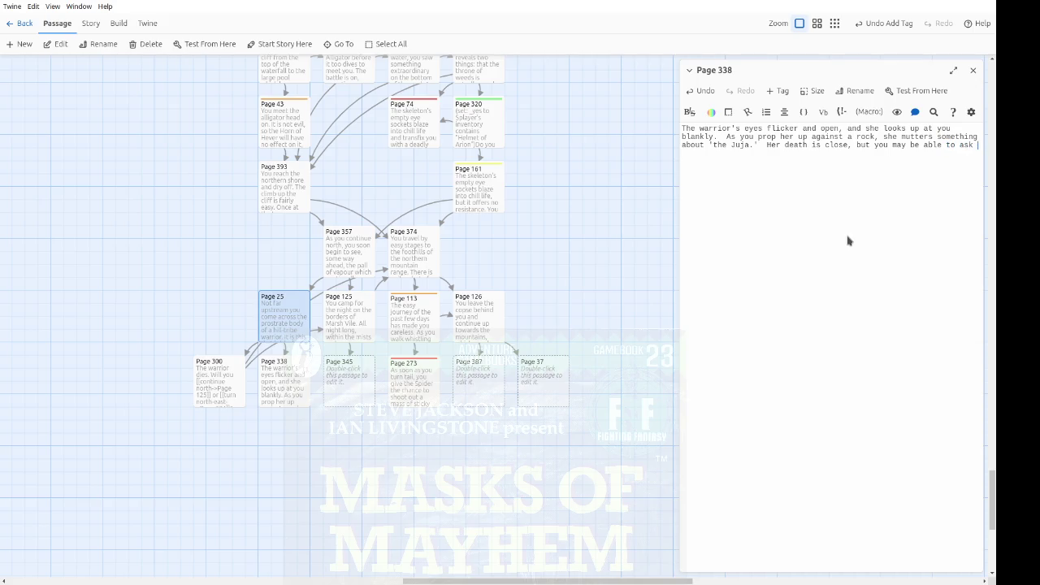
text(her one question f)
text(irst.)
text(Will you ask )
text(her a)
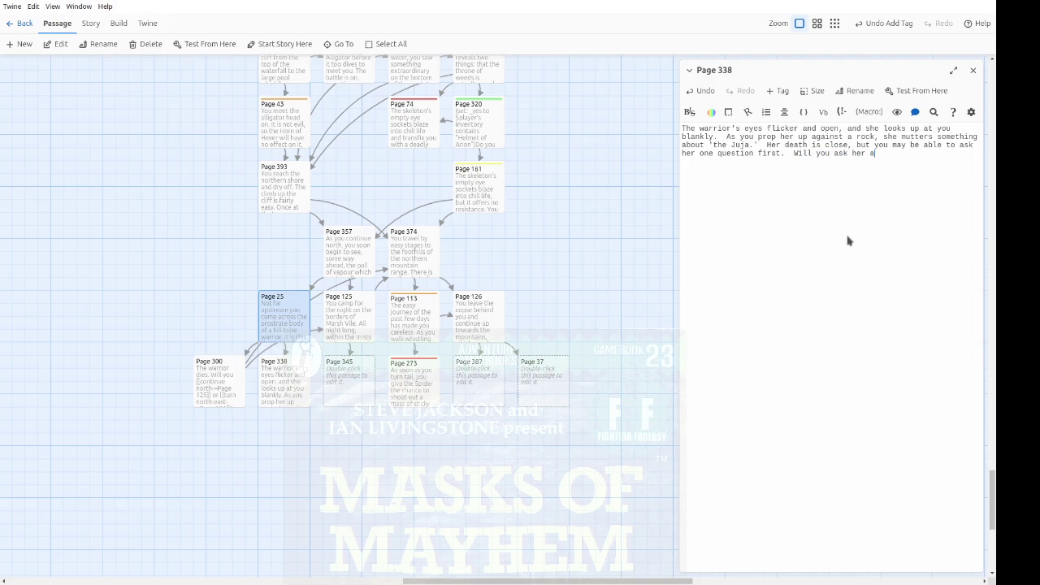
text(bout this Juja, )
text(or if she kno)
text(ws how to get )
text(into Mo)
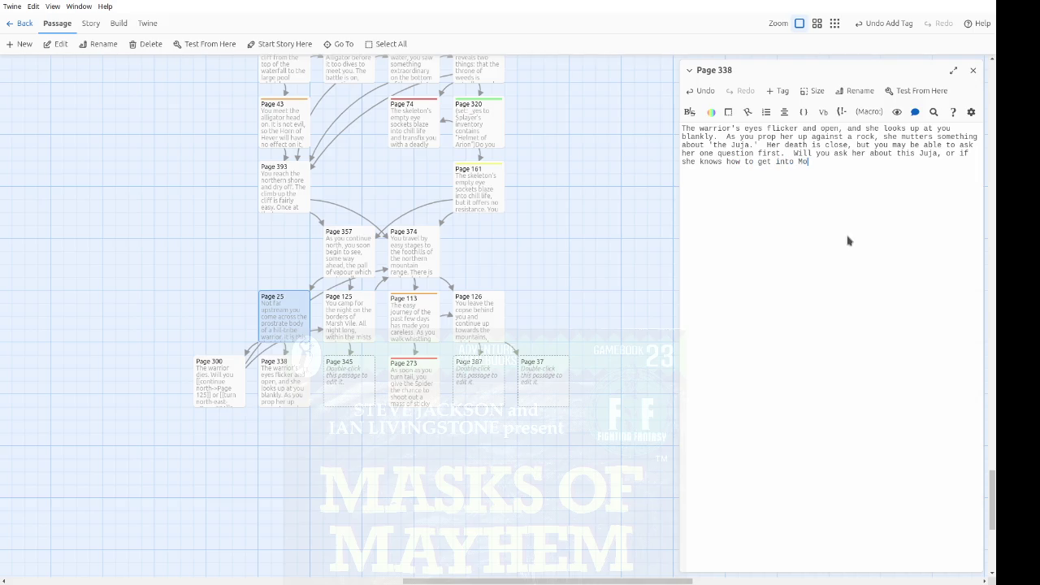
text(rgana's lair)
text(?)
Step: Insert link markup at 'Juja' pointing to Page 353, followed by a link to Page 238
key(Up)
key(ctrl+Right)
key(ctrl+Right)
text([[)
text(->Page)
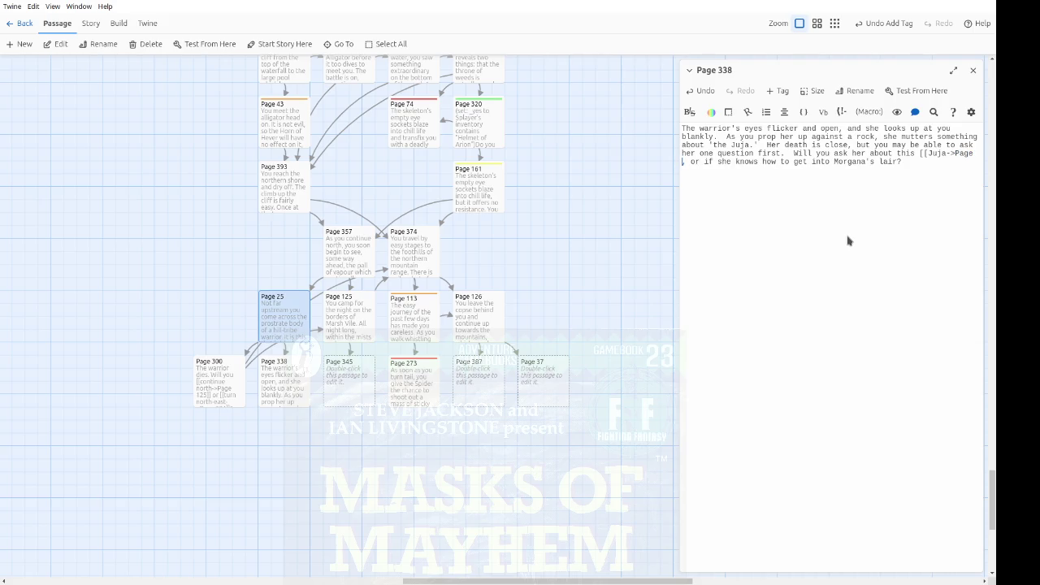
text( 353]])
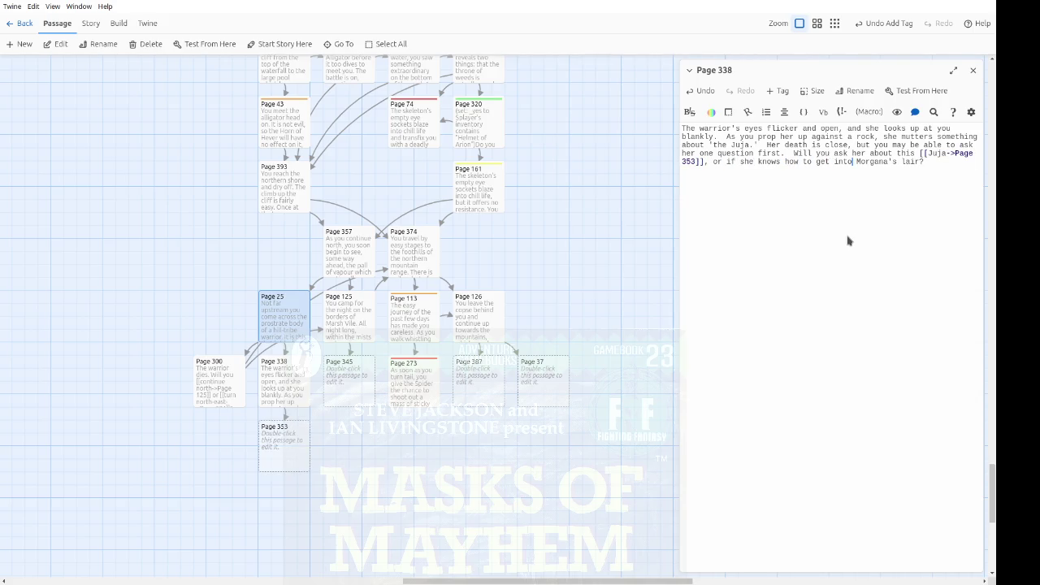
text([[)
text(->Page )
text(238]])
Step: Drag Page 353 and Page 238 together below Page 300 and 338, and close the Page 338 editor
mouse_move(393, 531)
mouse_down()
mouse_move(210, 474)
mouse_move(244, 467)
mouse_up()
drag(349, 452, 284, 455)
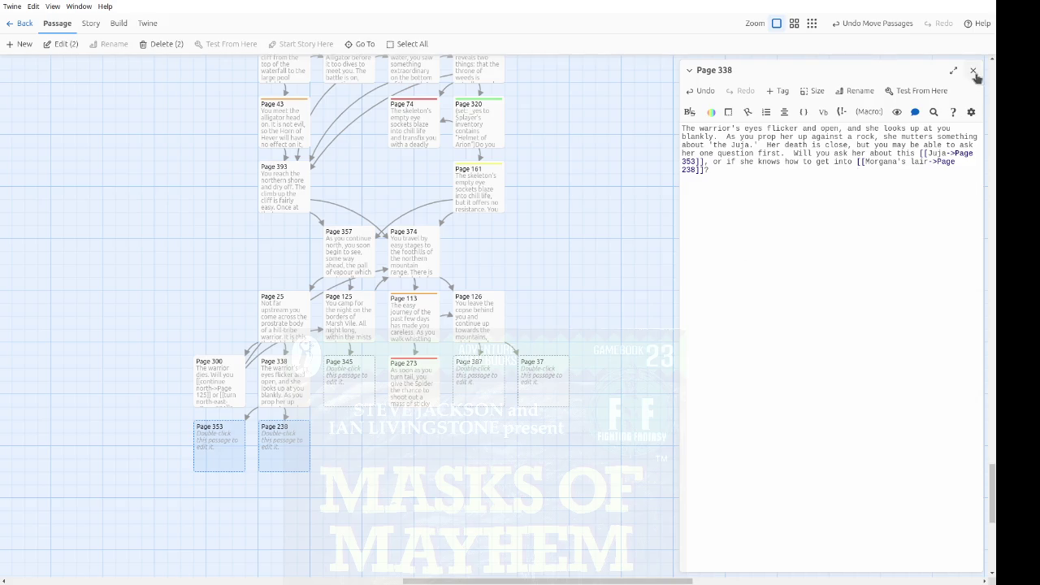
click(972, 71)
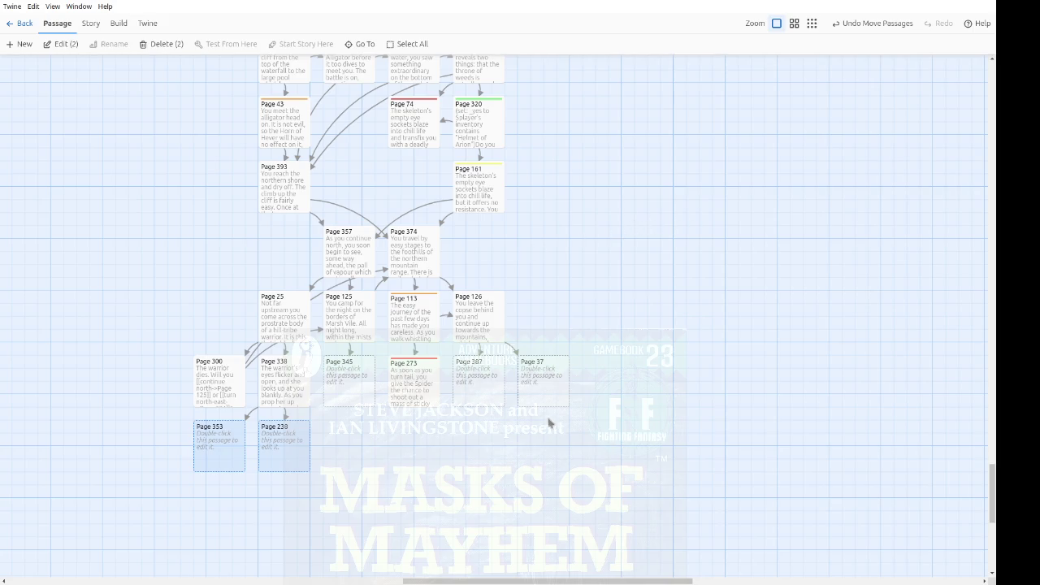
Step: Open the empty Page 345 passage and nudge its card slightly on the story map
double_click(351, 392)
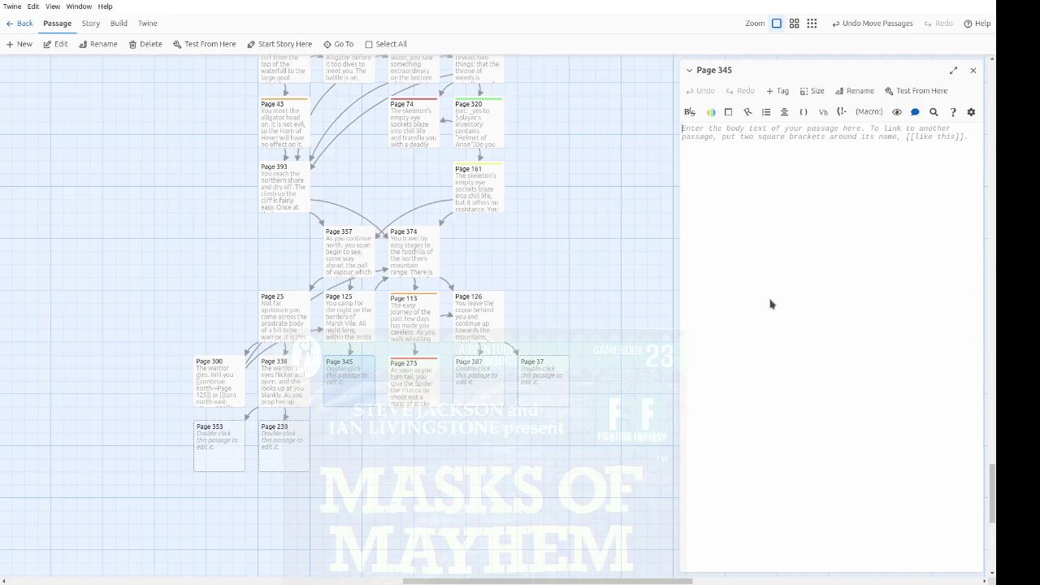
mouse_move(359, 385)
mouse_down()
mouse_move(356, 443)
mouse_move(358, 386)
mouse_up()
Step: Write Page 345's boggy-ground and pools description and begin the north-east link towards Krill Garnash
text(Boggy )
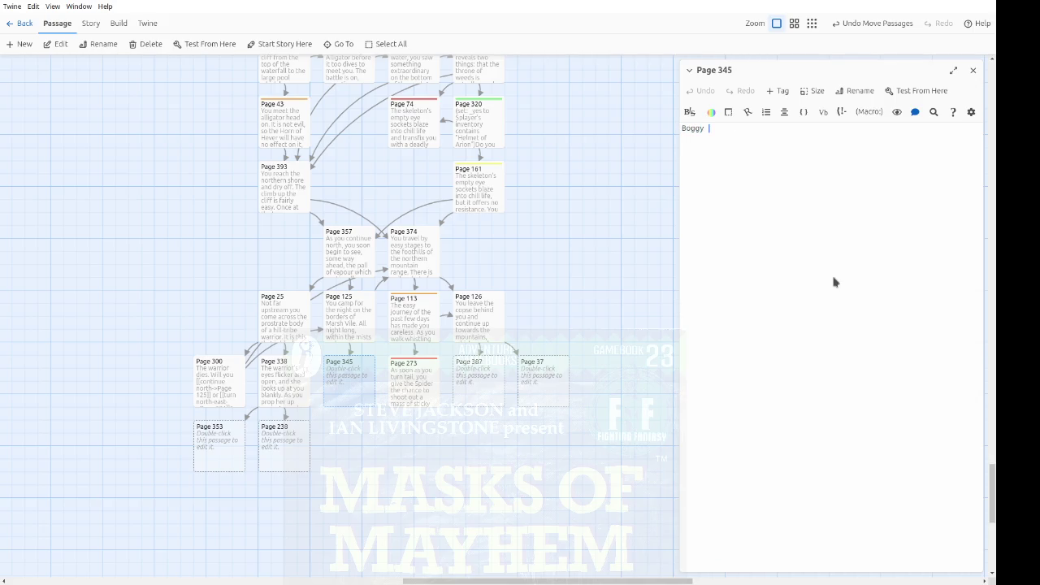
text(ground soon turns to pools with no)
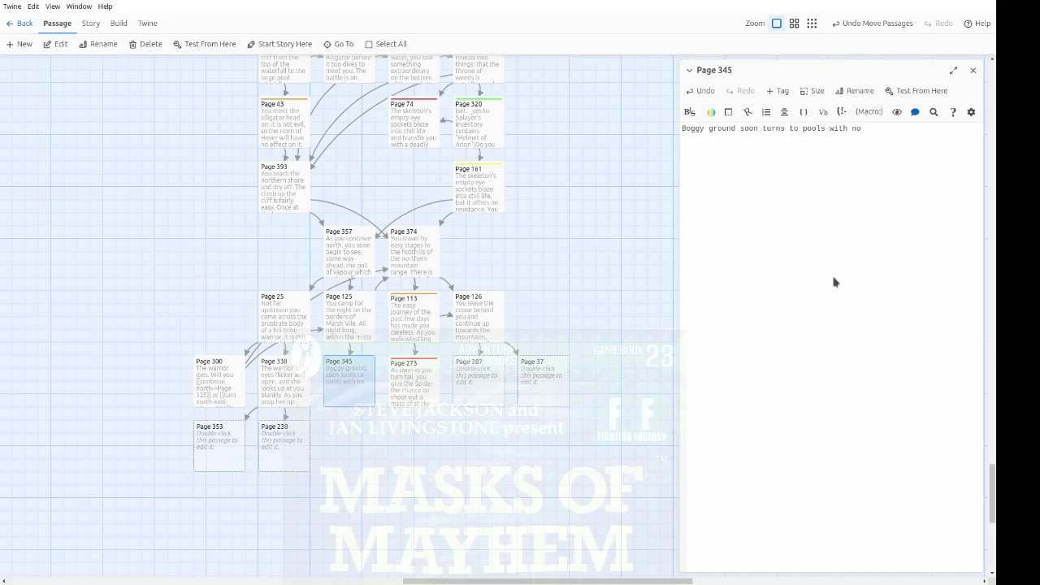
text(moore than occasional mounds)
text( of earth to)
text( support you.)
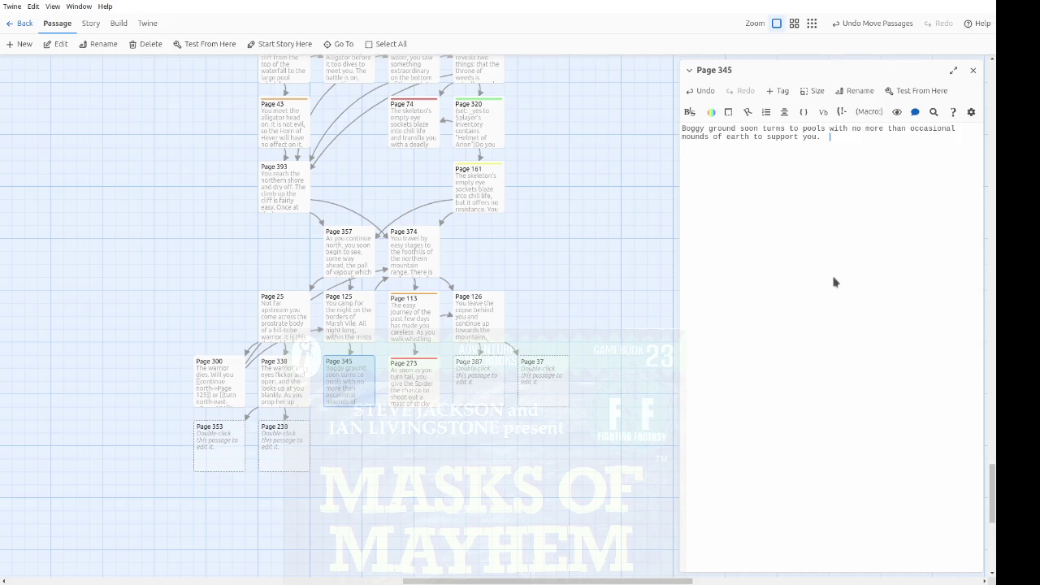
text(There is nothing )
text(of interest to )
text(be seen.)
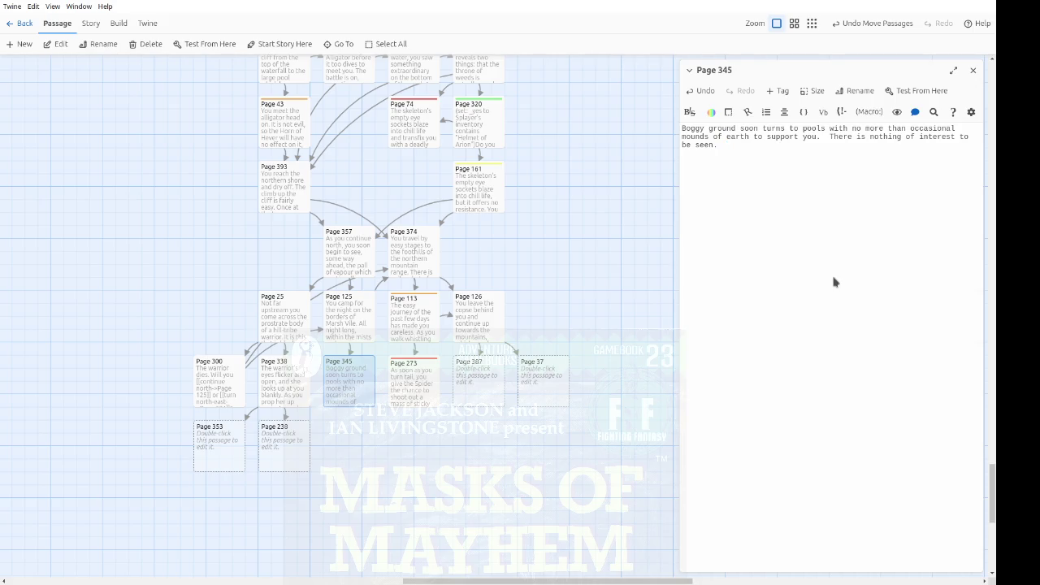
text(Will you t)
text(urn back and )
text(then head nort)
text(h-east )
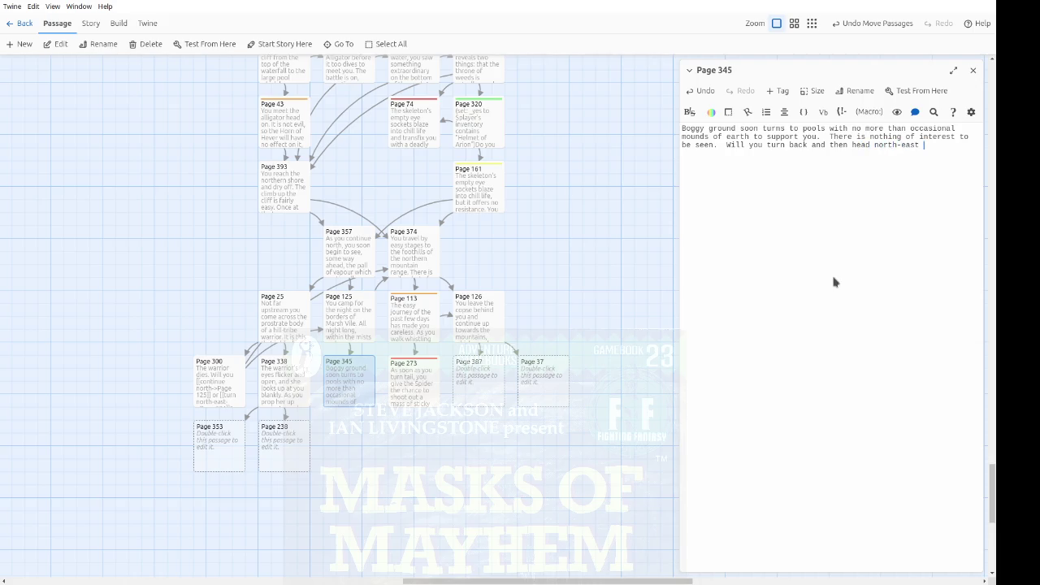
text(to Krill Garnsh)
text(wards)
text([[)
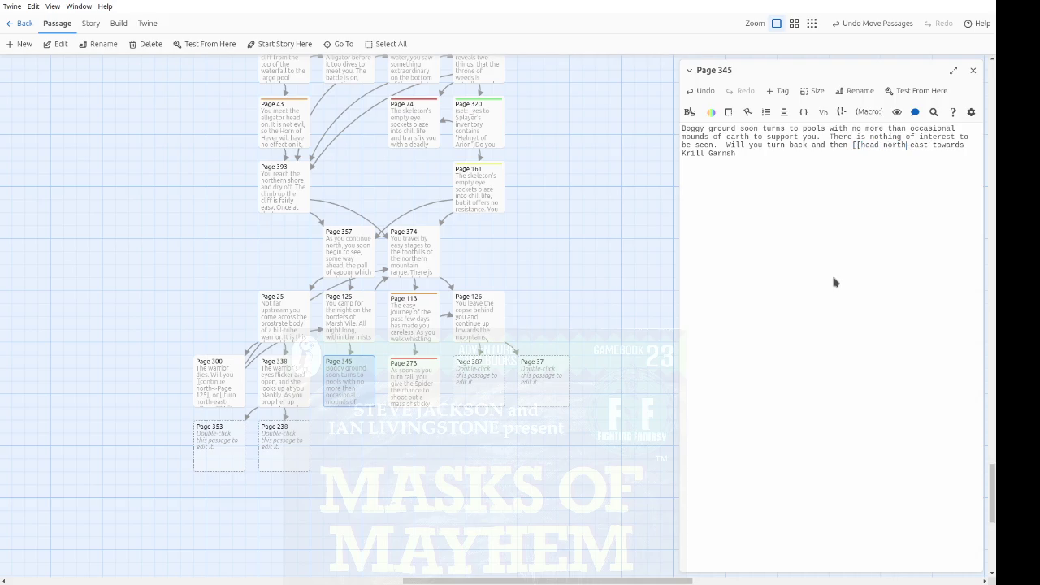
text(->Page)
Step: Link north-east to Page 374, and left, right, straight on to Pages 187, 229, 165
text(374]])
text(ash?)
text(a)
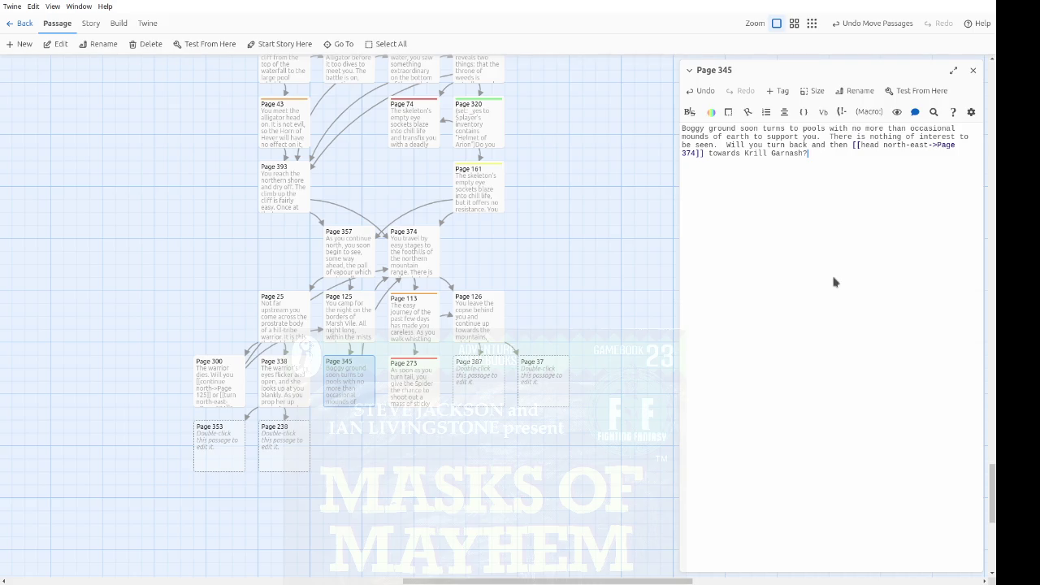
text(Or will you jump from mound to mound, deeper into the marsh,)
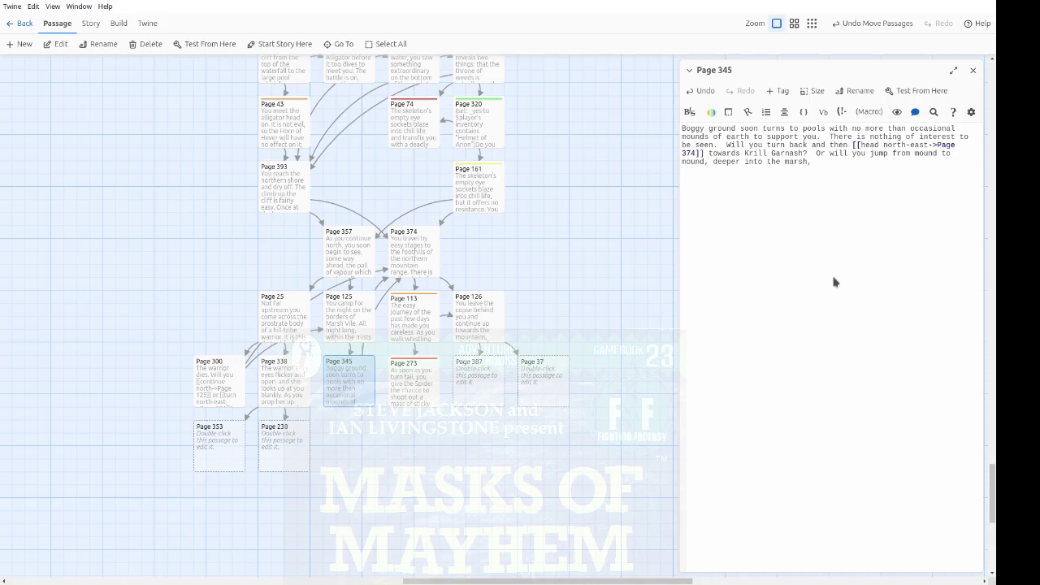
text(the left, righ)
text(t, or straight)
text( on?)
text([[)
key(ctrl+Right)
text(->Page)
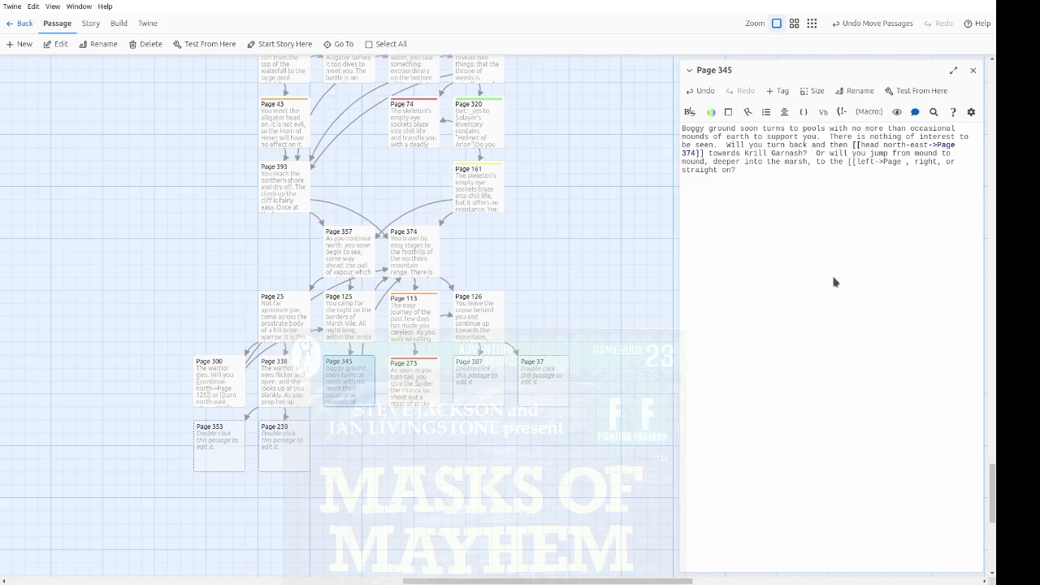
text(187]], )
text([[right->Page )
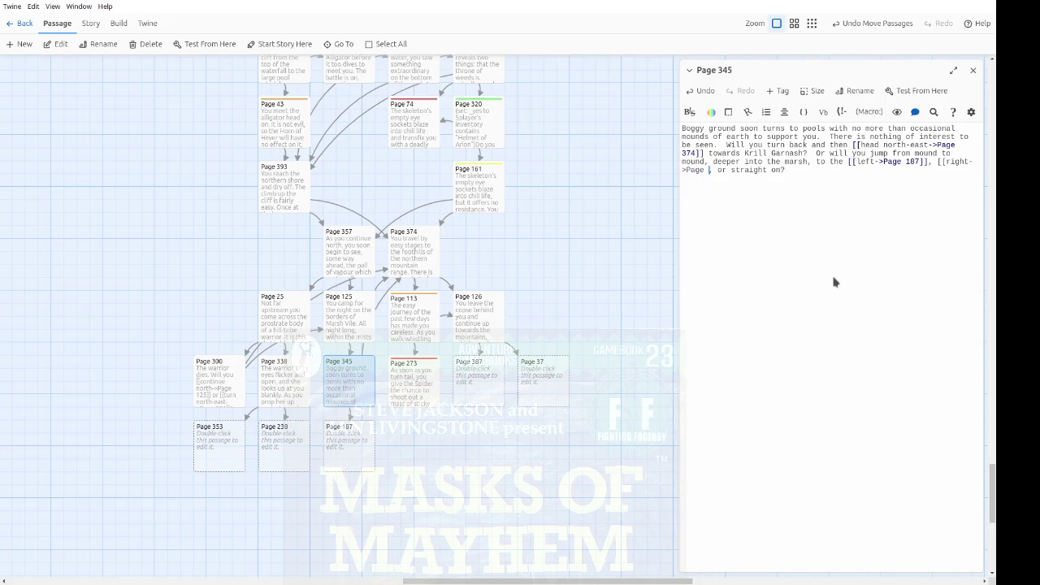
text(229]], or )
text([[straight on)
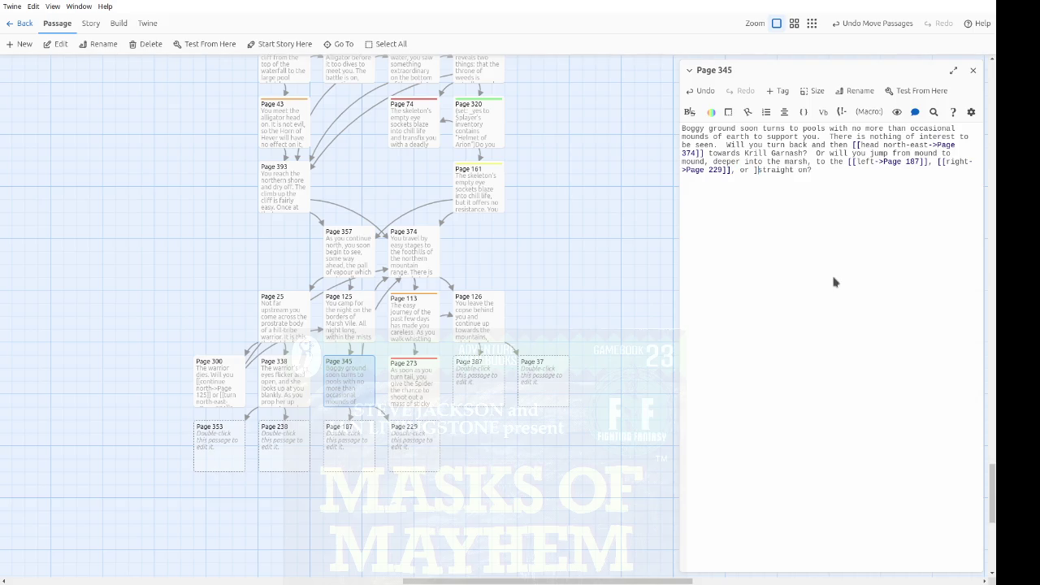
text(->Page )
text(165)
text(]])
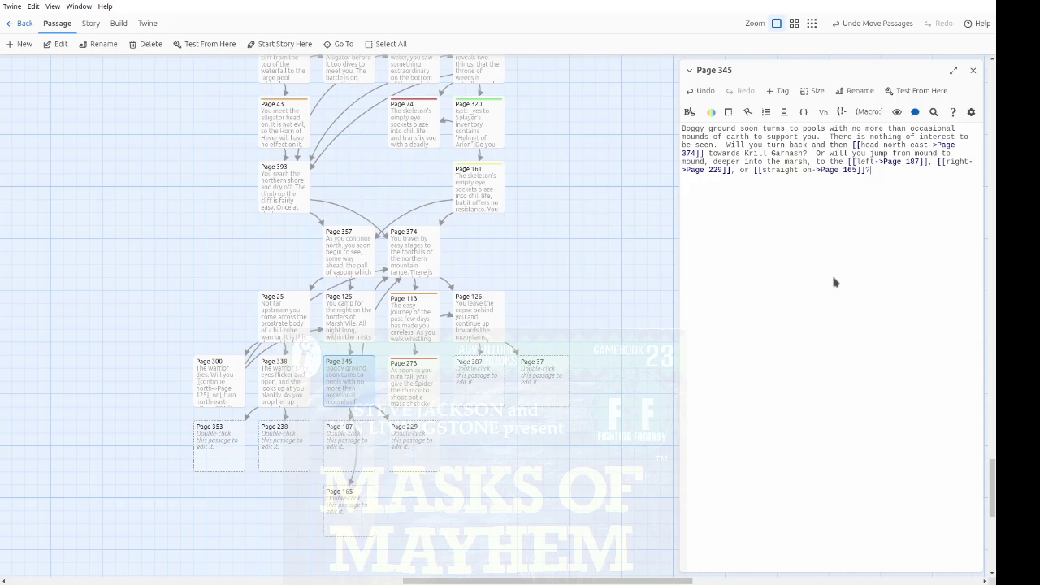
Step: Move Page 165 beside Page 229, Page 300 beside Page 345, and Pages 338, 353, 238 left
drag(349, 512, 474, 454)
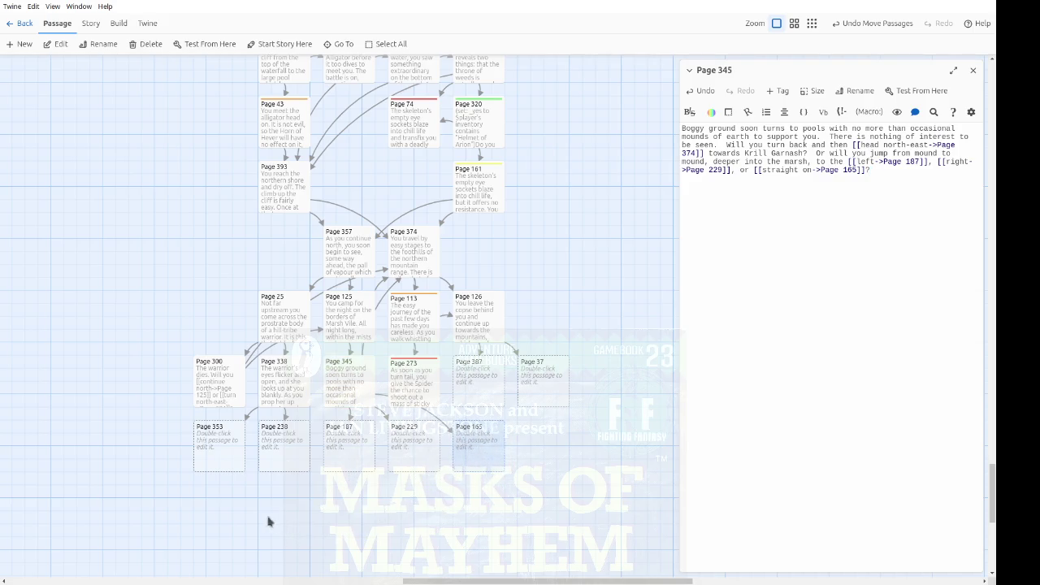
drag(301, 515, 213, 386)
mouse_move(285, 389)
mouse_down()
mouse_move(225, 390)
mouse_move(234, 393)
mouse_up()
click(298, 452)
mouse_move(152, 387)
mouse_down()
mouse_move(277, 387)
mouse_move(275, 403)
mouse_up()
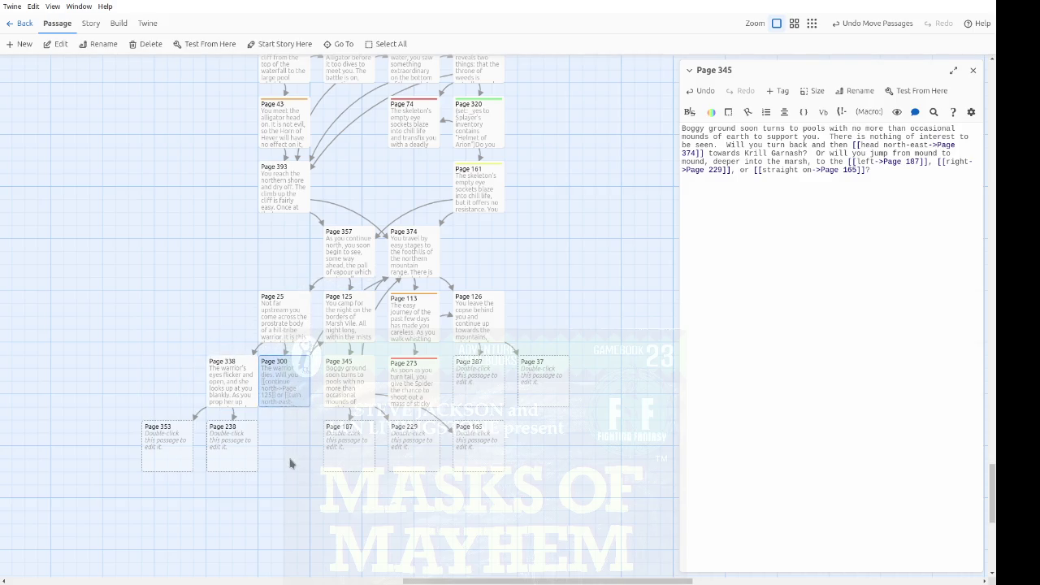
drag(217, 497, 167, 370)
drag(225, 395, 213, 393)
click(268, 463)
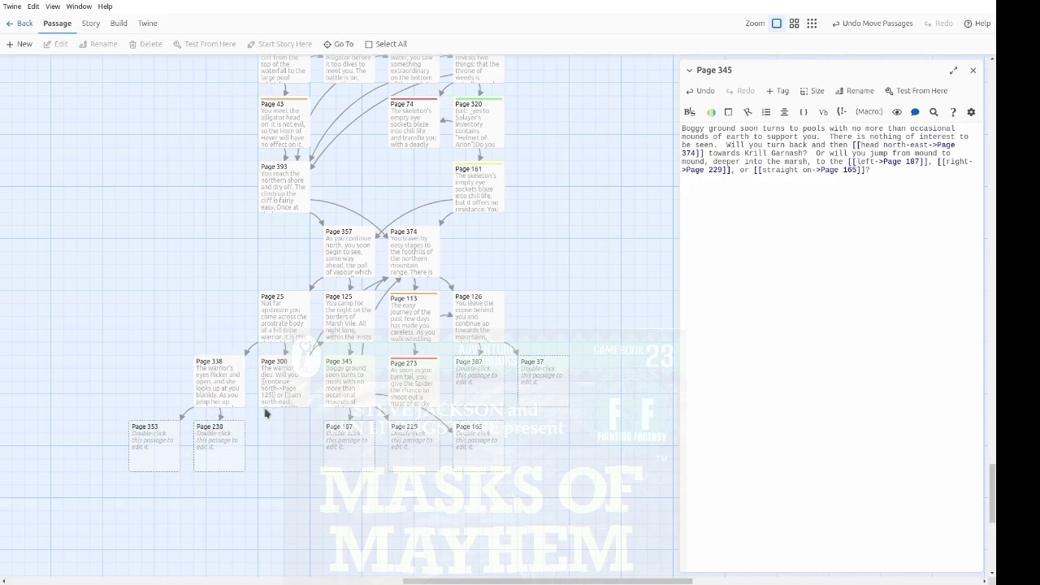
Step: Realign Page 25, shift Pages 187, 229 and 165 left, and open Page 387
mouse_move(280, 341)
mouse_down()
mouse_move(239, 339)
mouse_move(288, 338)
mouse_up()
click(495, 516)
drag(496, 516, 304, 434)
drag(478, 461, 411, 460)
click(486, 473)
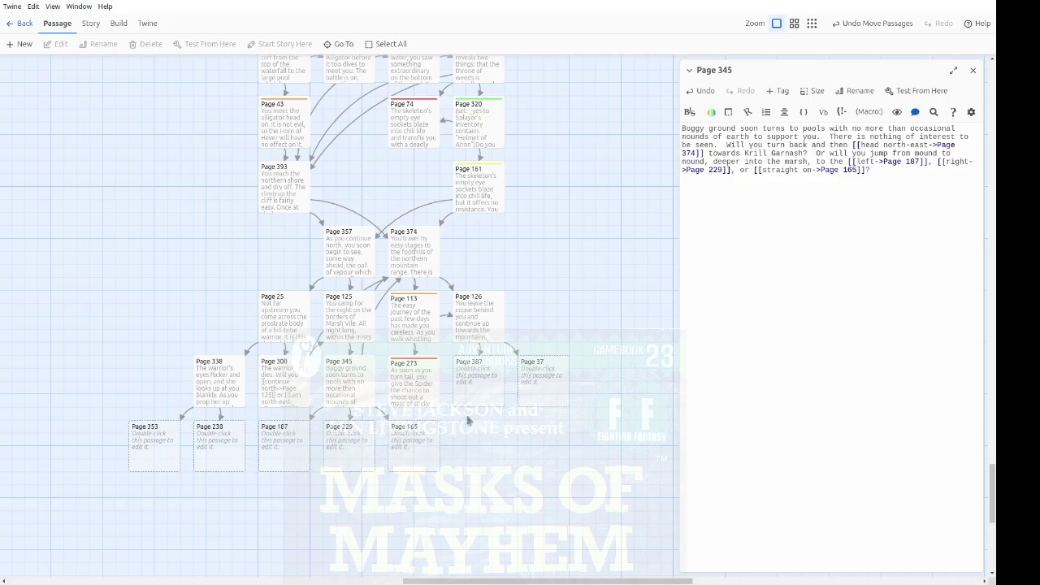
double_click(477, 400)
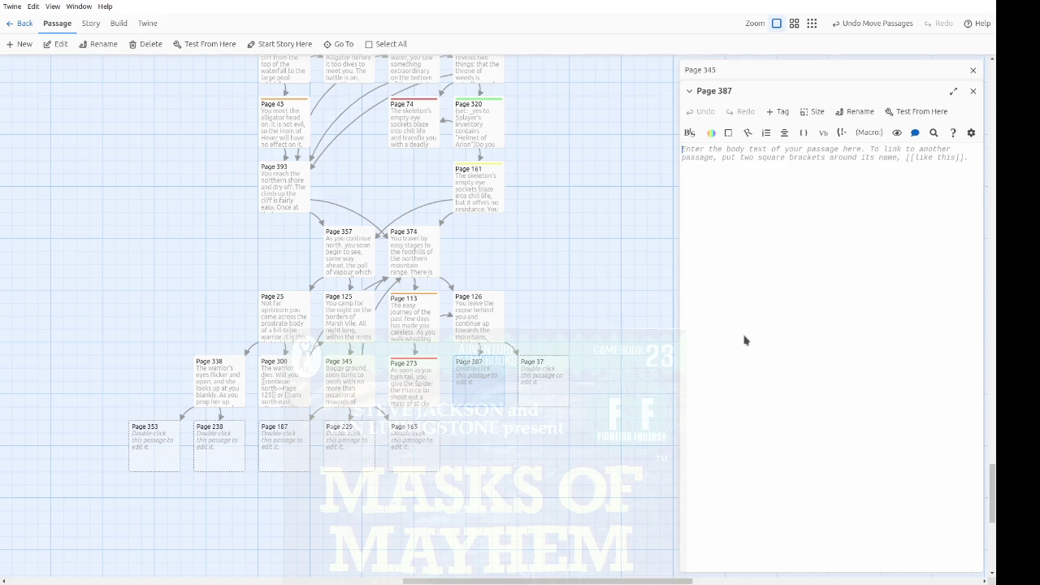
Step: Type Page 387's riddle line: add together the items' numbers and enter it below
text(If you can g)
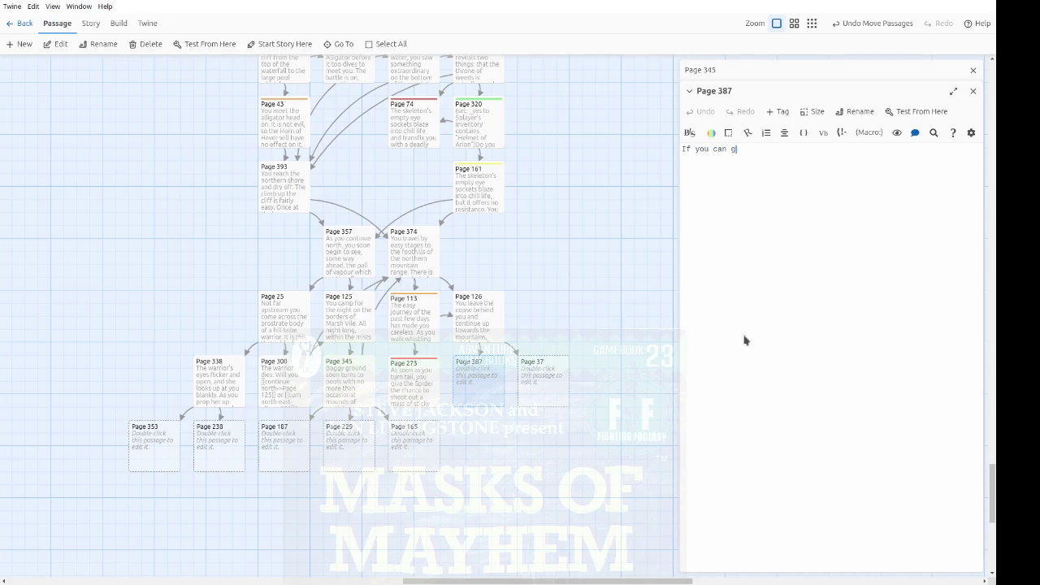
text(uess what you are s)
text(upposed to )
text(do here)
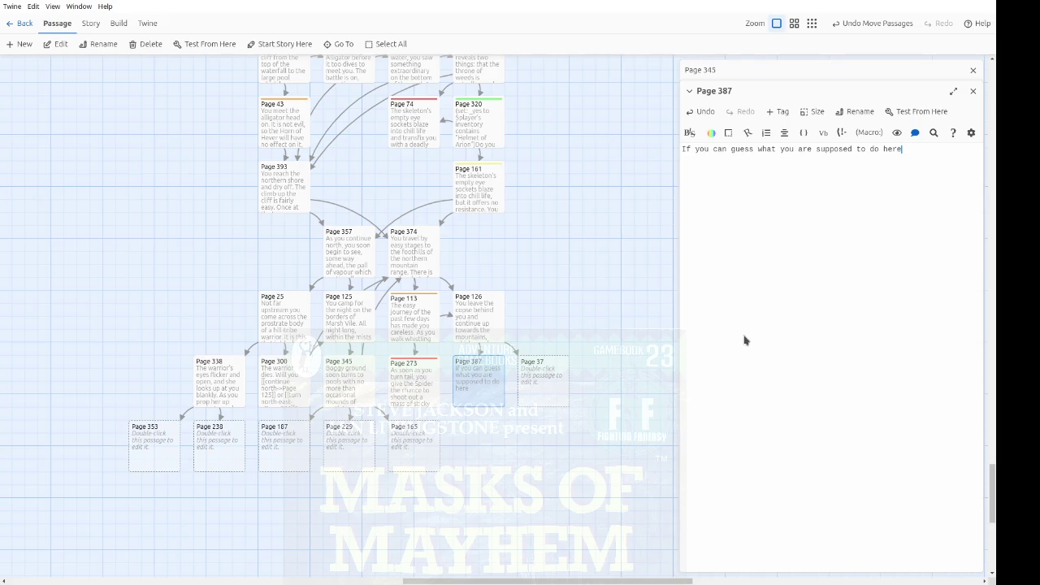
text(, add together )
text(the numbers o)
text(f the )
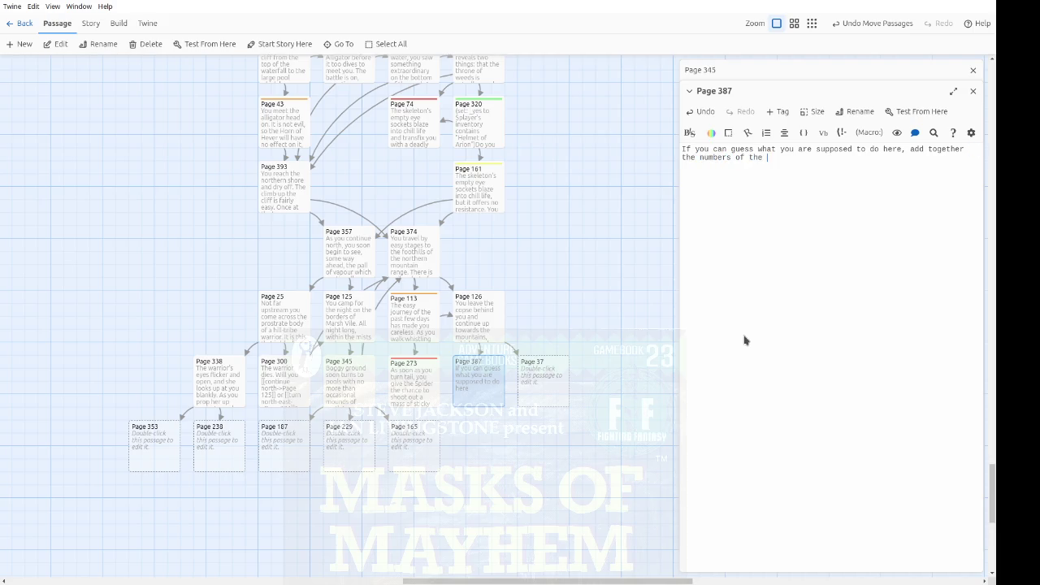
text(items involved, )
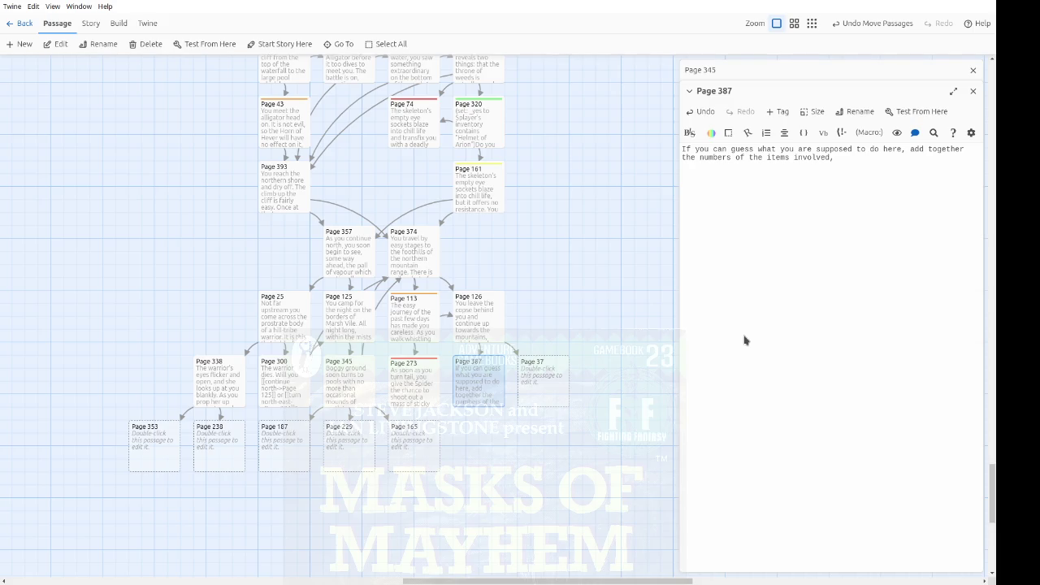
text(and enter it )
text(below.)
text(Otherwise the)
key(Return)
key(Return)
Step: Finish the shimmering-trees paragraph ending 'You carry on with your journey.' and begin an input-box macro
text(trees)
text(shimm)
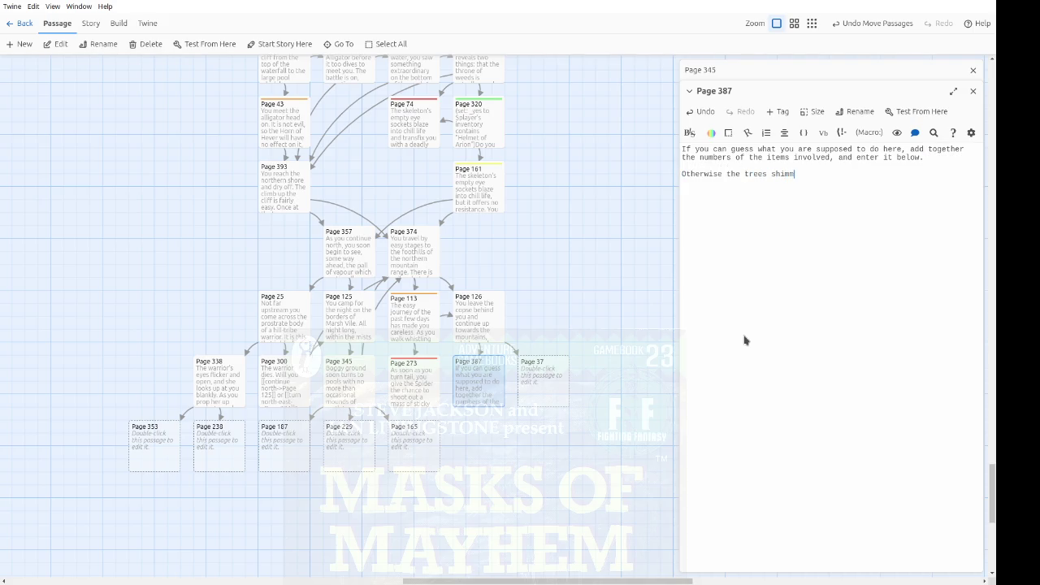
text(er mysteriously)
text(, but nothing happen)
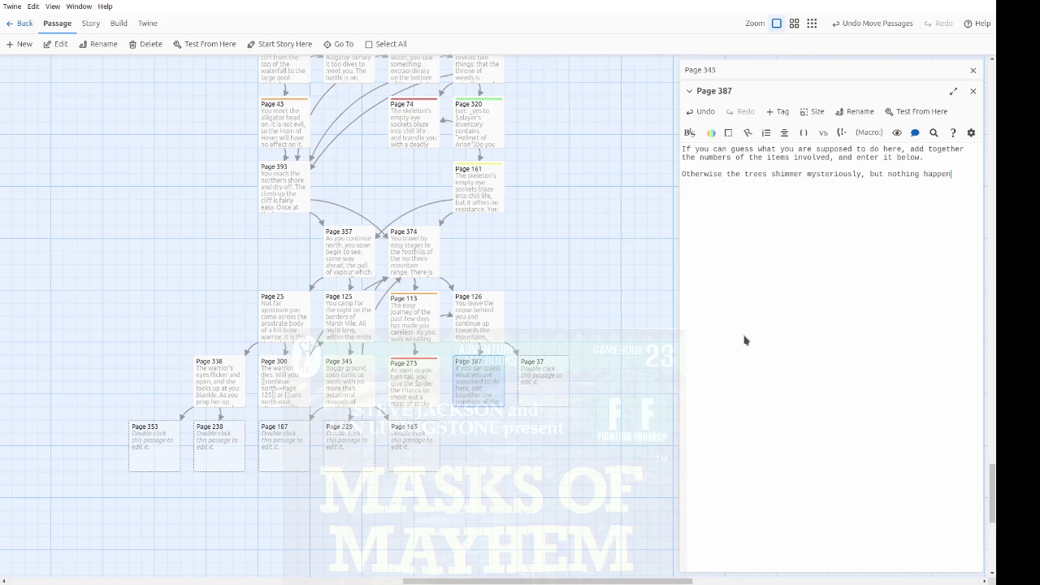
text(s to make you stay )
text(there.)
text(  You carry on wit)
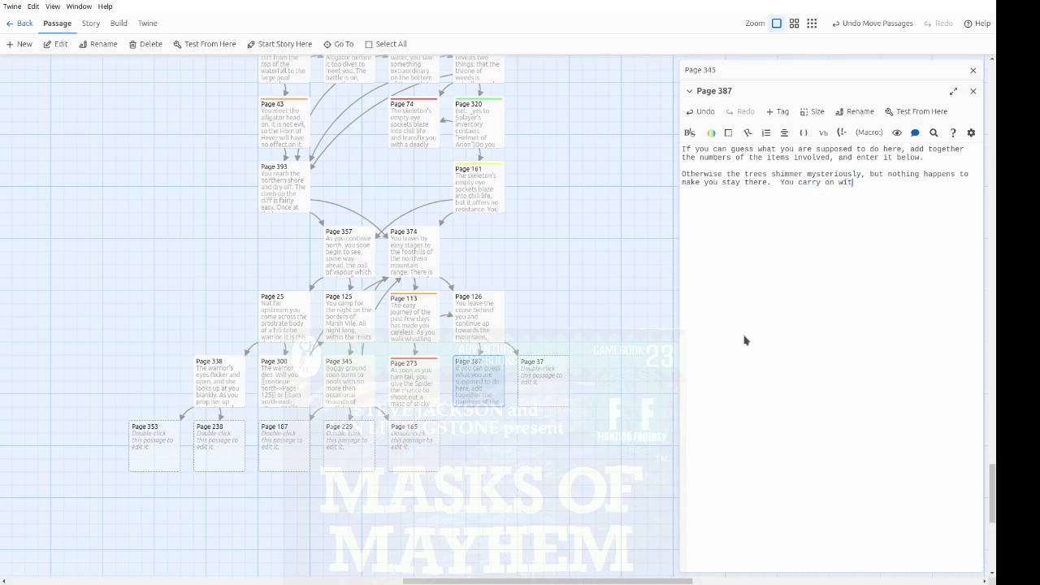
text(h your journ)
text(ey.)
key(Return)
key(Return)
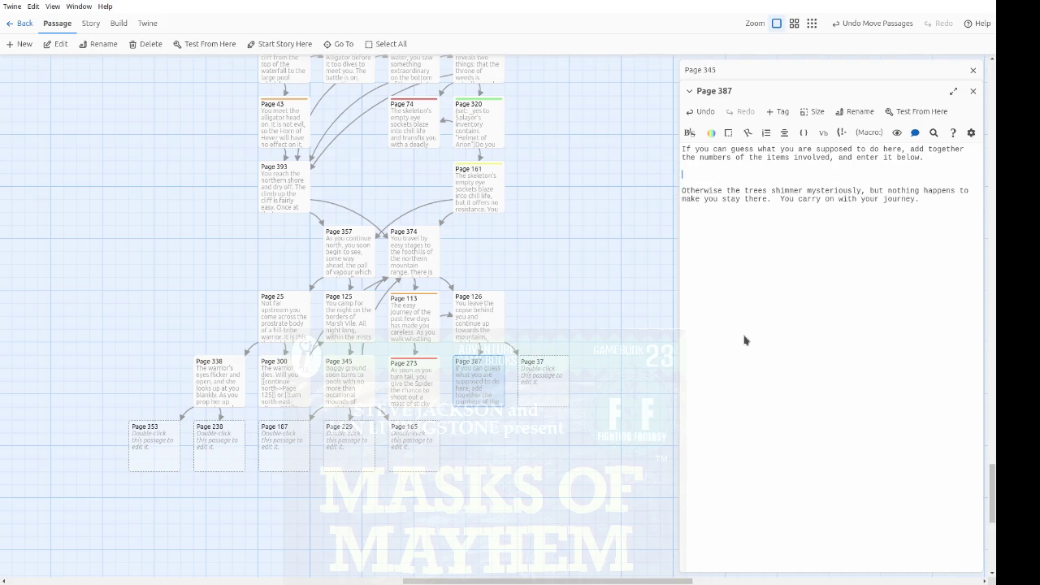
text((ni)
text(input-b)
text(ox)
text(: )
text(input)
text(")
text(2=)
text(')
Step: Change the input-box macro to (input: bind _input, ...) by removing '-box' and adding 'bind'
key(Up)
key(Delete)
key(Delete)
key(Delete)
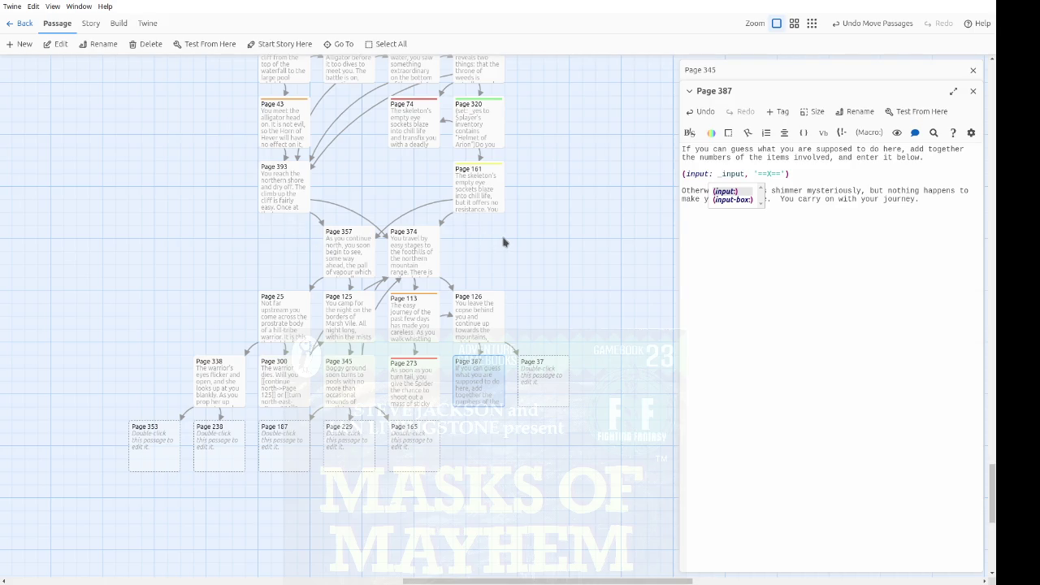
click(863, 176)
double_click(724, 173)
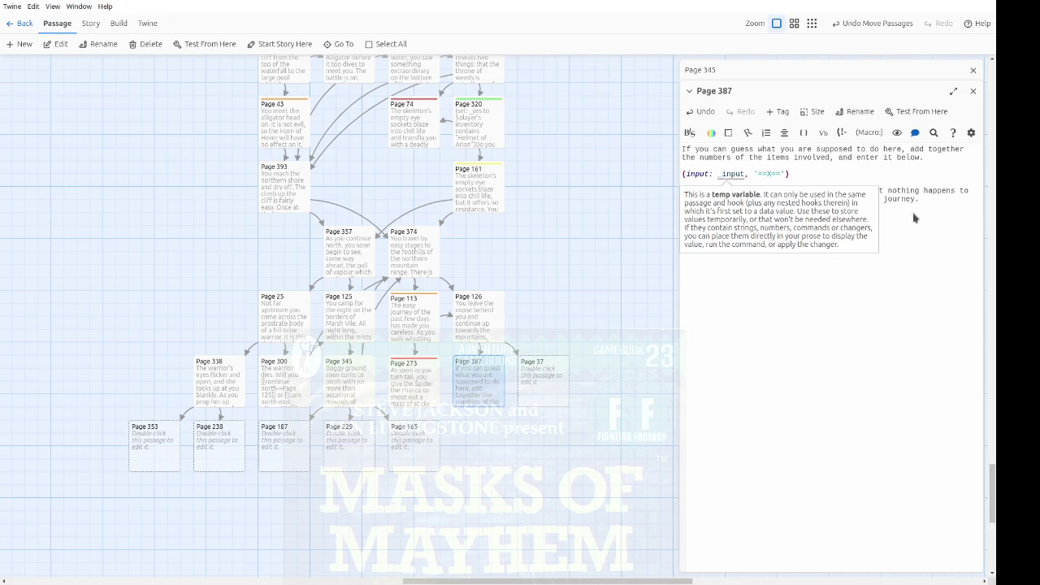
key(Home)
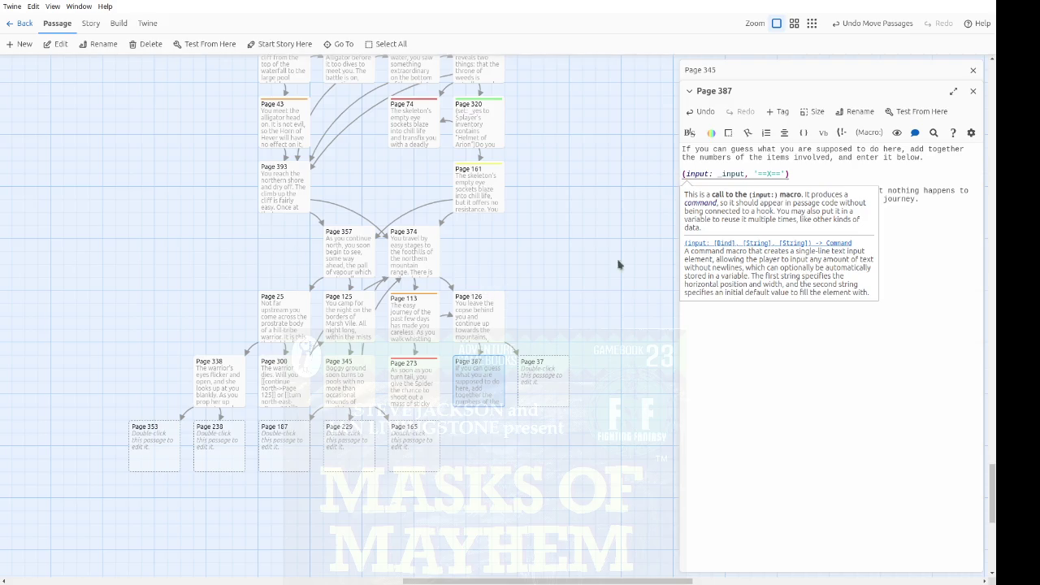
click(717, 177)
text(bind)
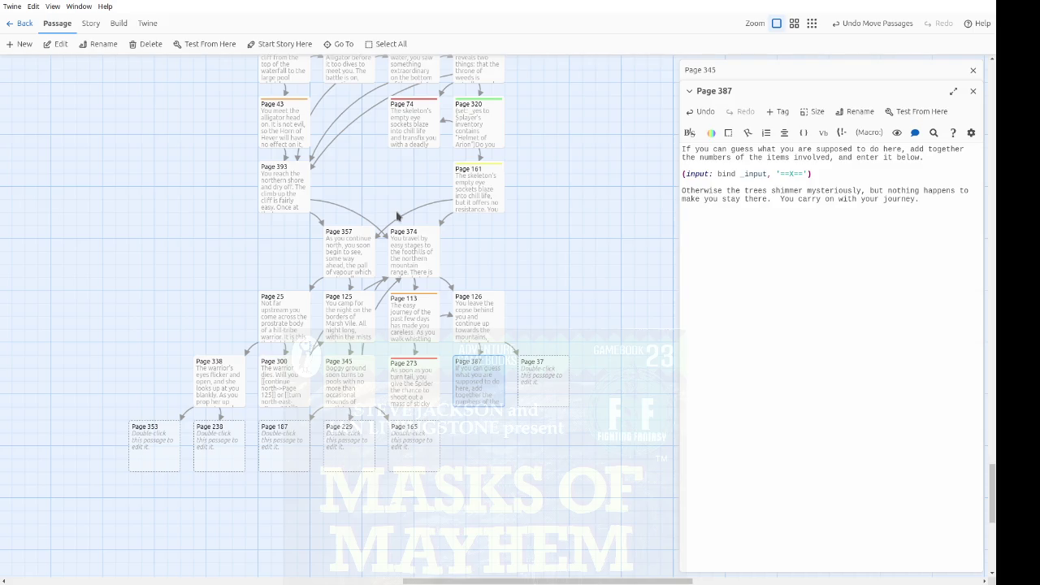
Step: Add a centred (link-reveal: "Check")[(show: ?check)] line below the input macro
click(830, 173)
key(Return)
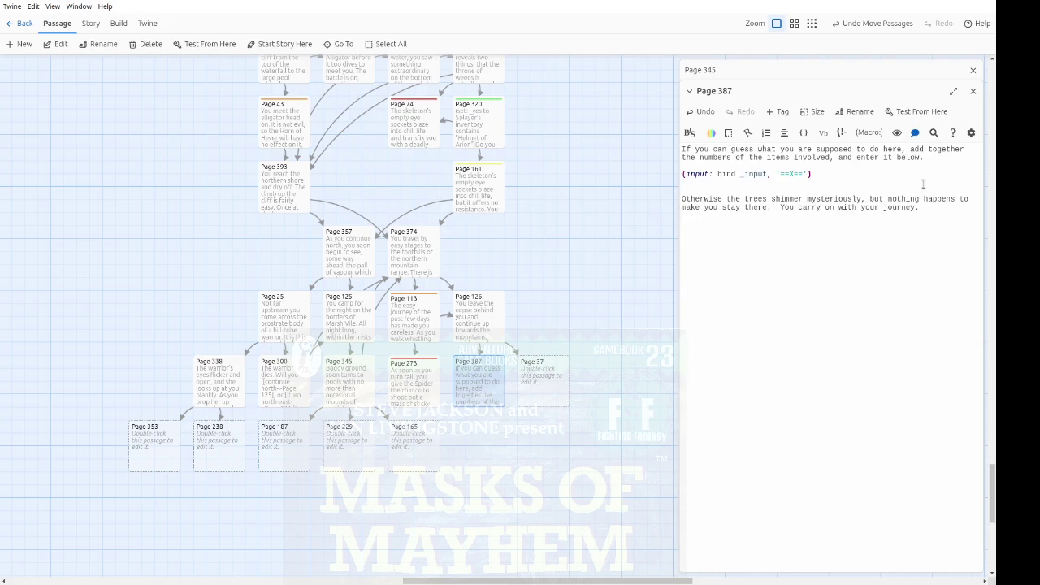
text((link-reveal)
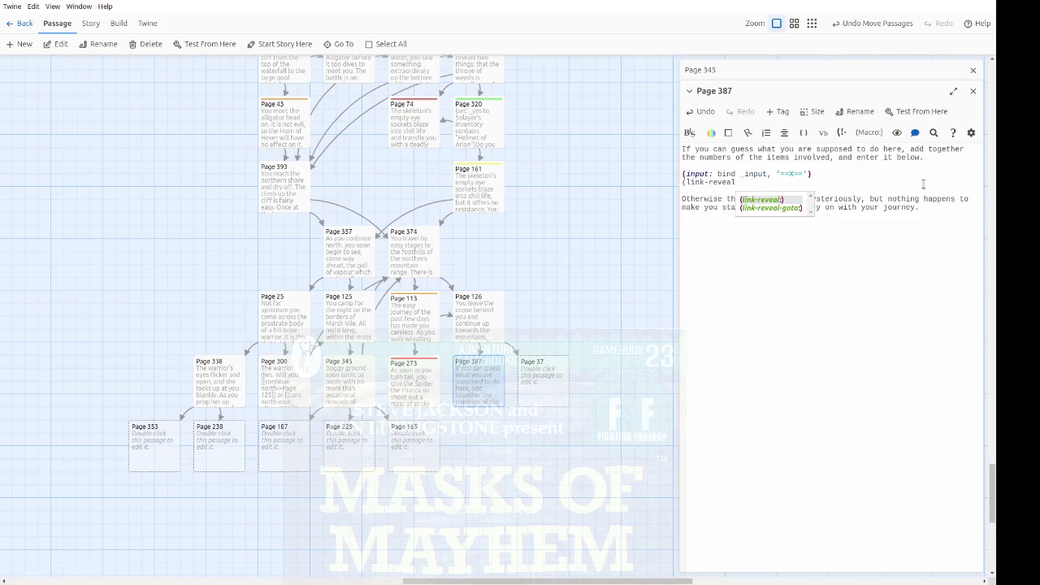
key(Return)
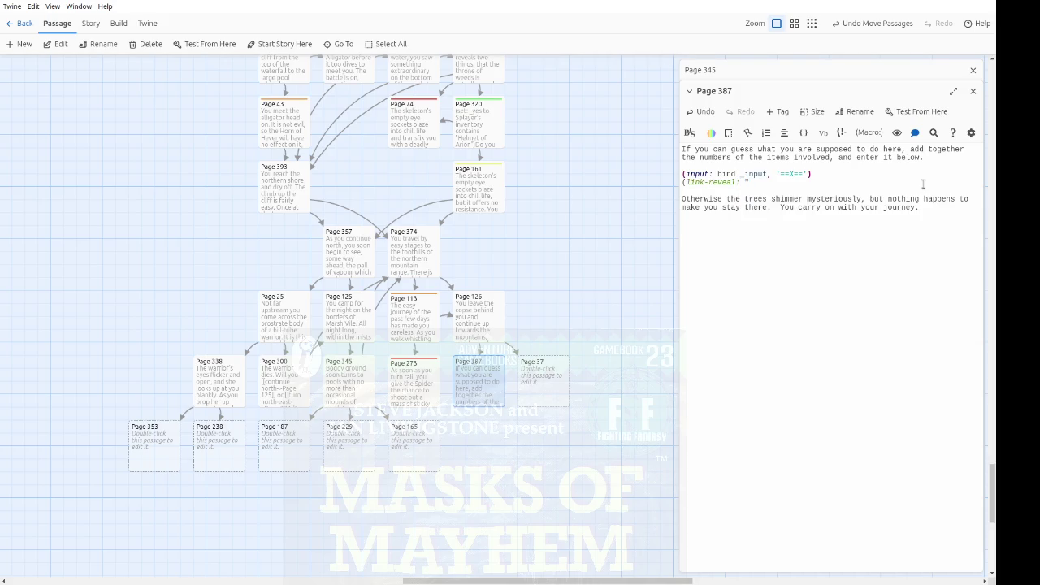
text(eck")[)
text(])
key(Home)
text(<center>)
key(End)
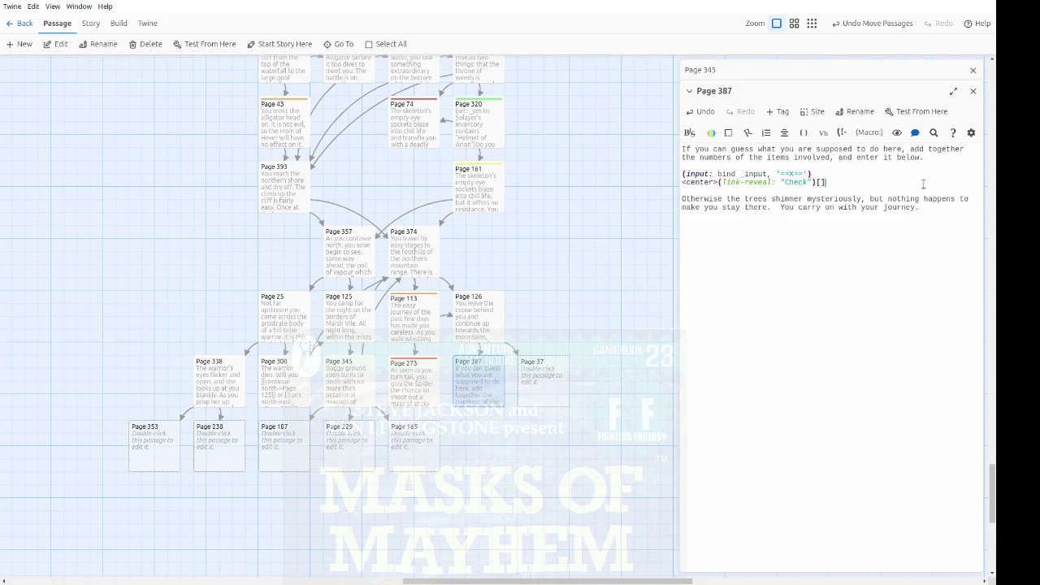
text(center>)
key(Left)
key(Left)
key(Left)
key(Right)
key(Right)
key(Right)
text((show: ?)
text(check)
Step: Test-play from Page 387 and shorten the input placeholder to '=X='
click(897, 229)
click(221, 47)
click(788, 174)
click(209, 45)
Step: Rearrange the <center> tag so the input line is centred along with the Check link
click(923, 174)
key(Delete)
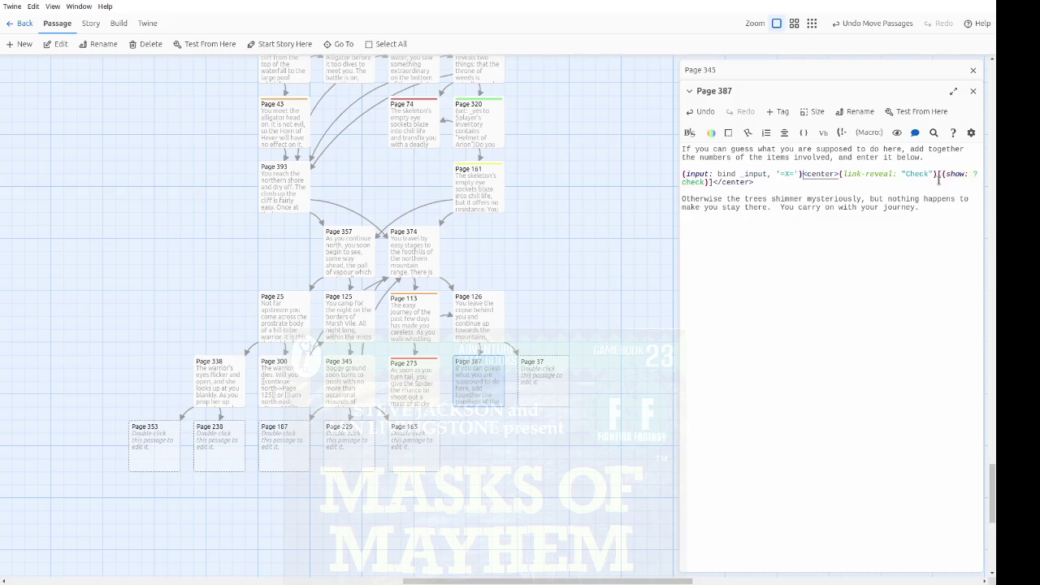
shift+click(937, 178)
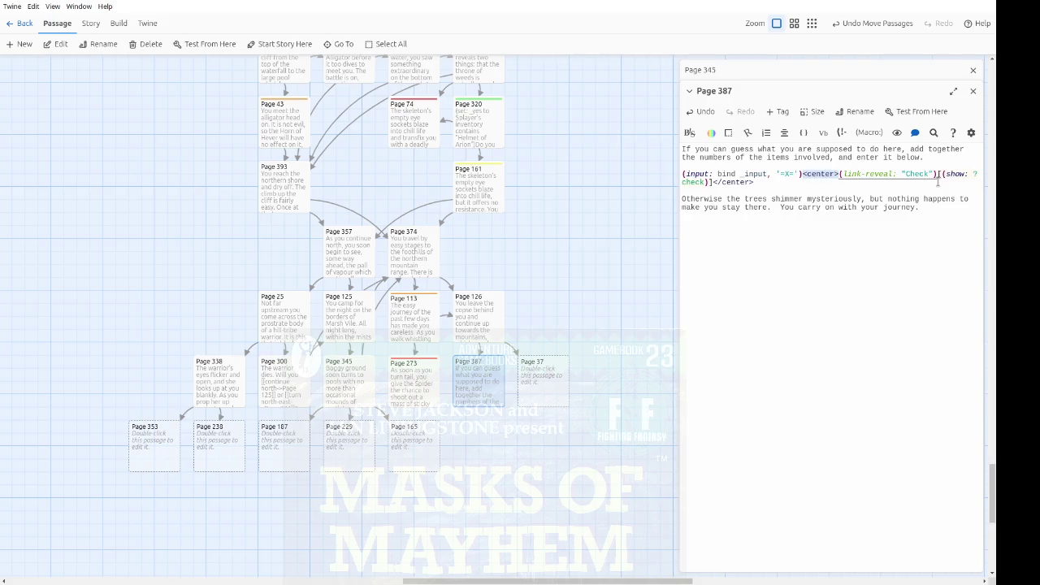
key(ctrl+x)
key(Home)
key(Return)
key(Up)
key(ctrl+v)
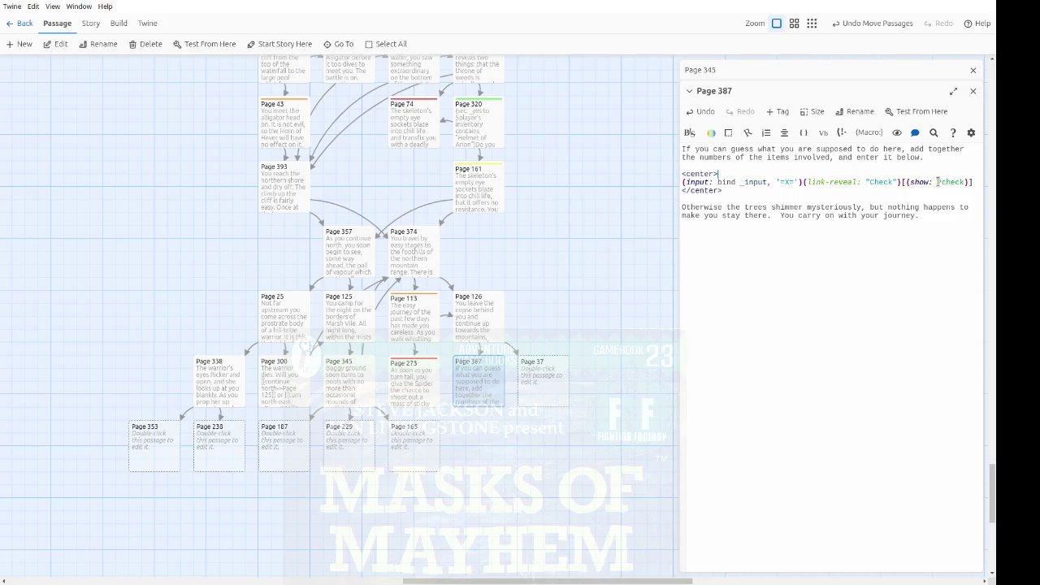
key(Delete)
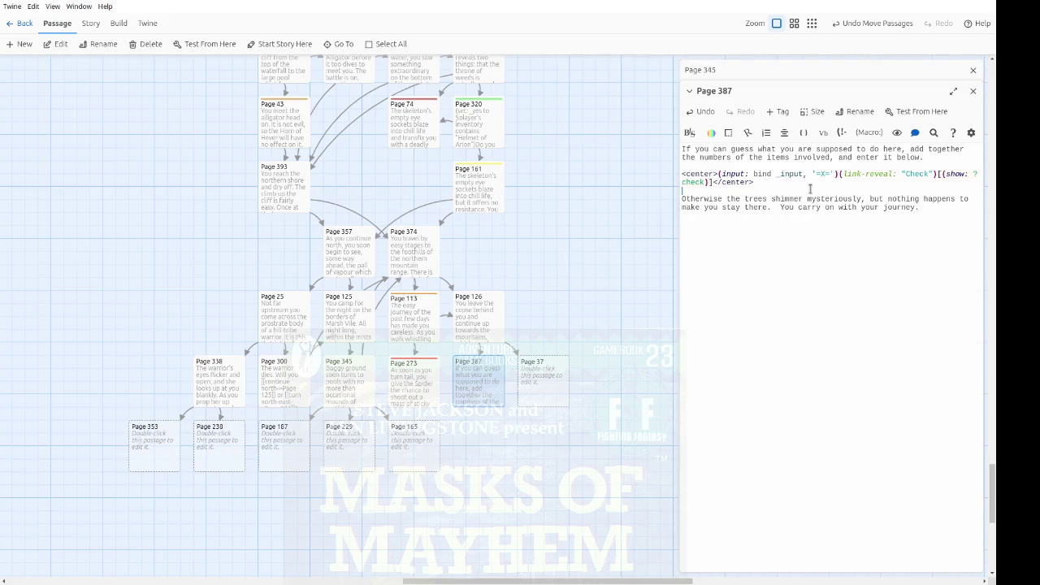
Step: Delete the blank line above 'Otherwise' and end Page 387 with an empty |check)[] hook
key(Delete)
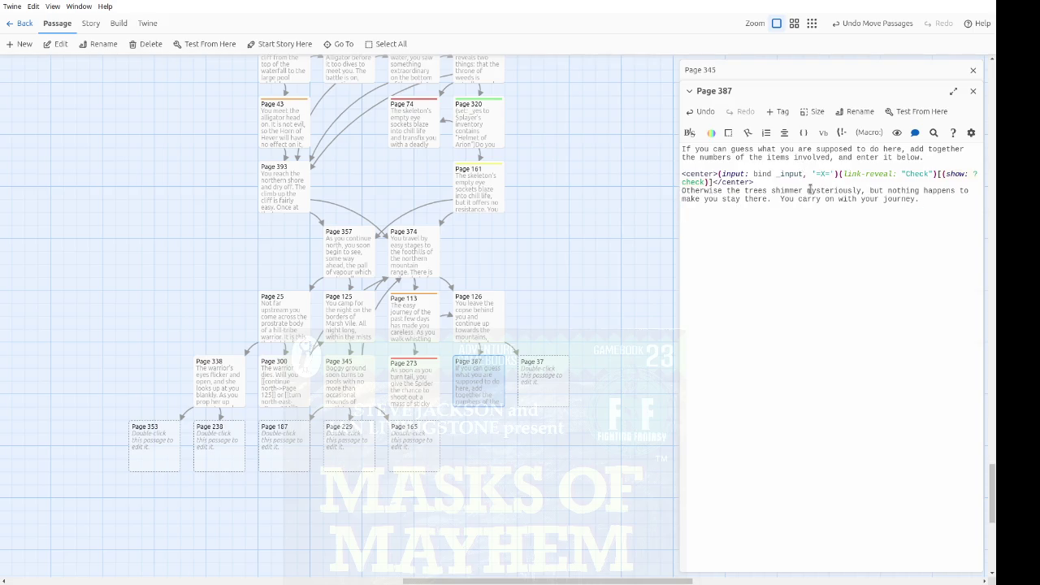
text((check))
text([)
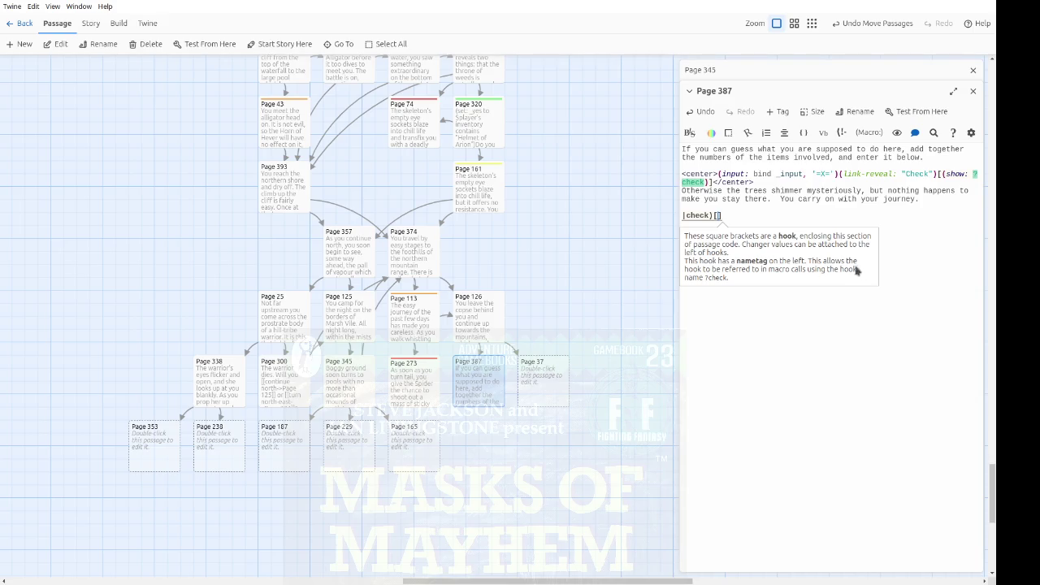
Step: Scroll the story map to Pages 140 and 304, then open Page 304
scroll(616, 227, up, 5)
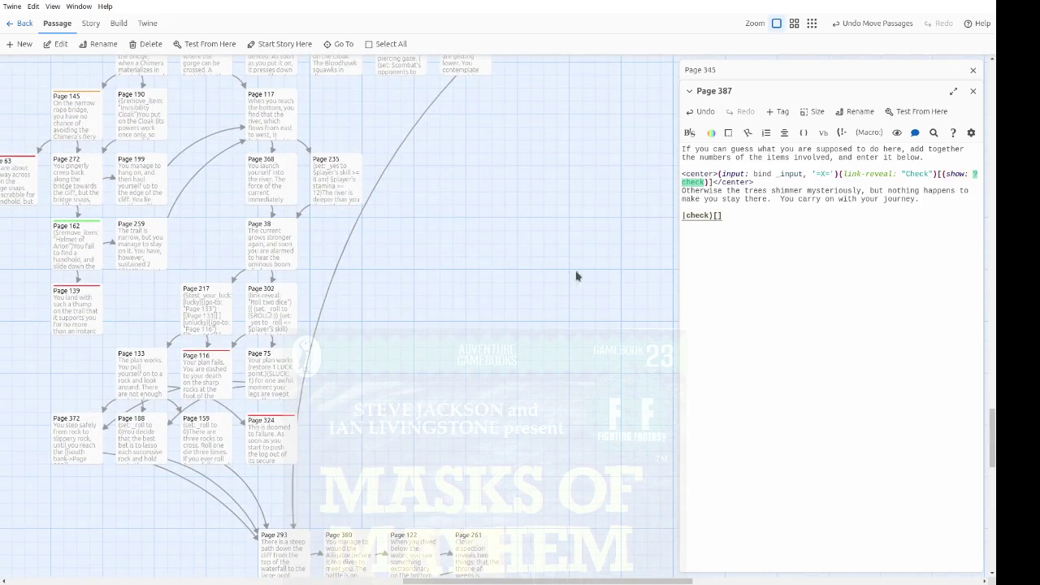
scroll(459, 286, up, 3)
scroll(394, 381, up, 4)
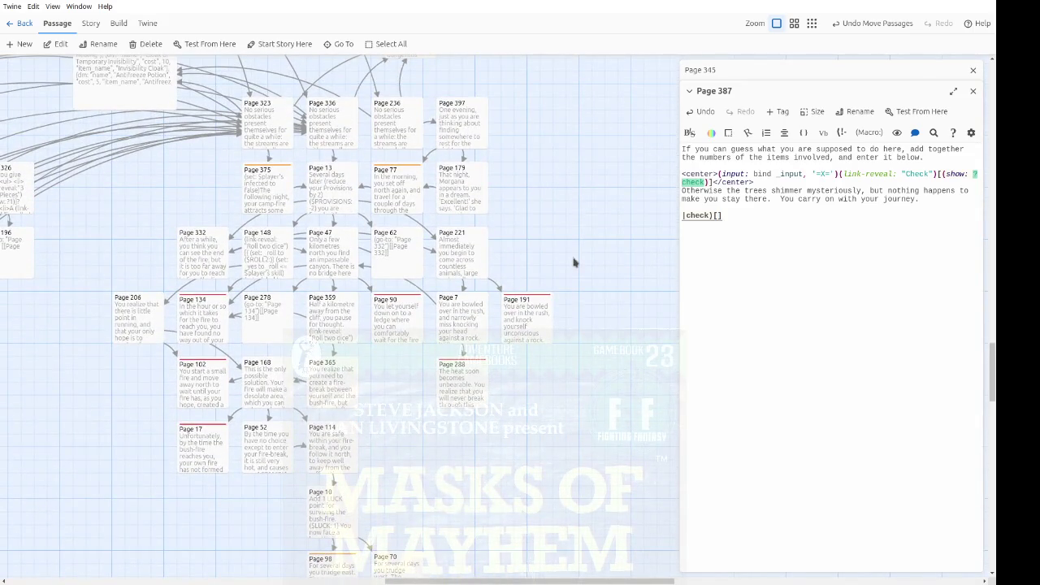
scroll(577, 249, up, 1)
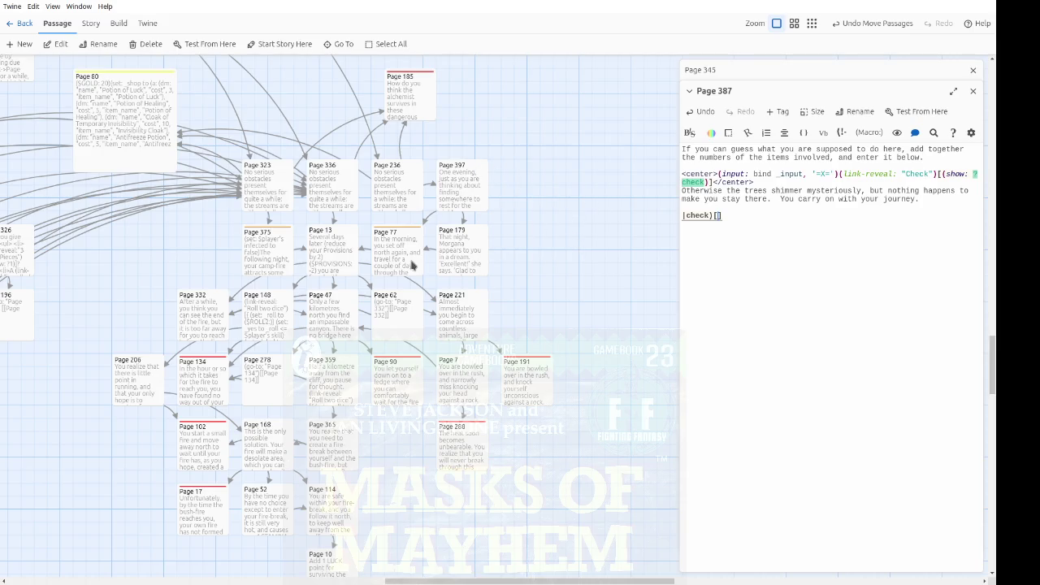
scroll(465, 234, up, 4)
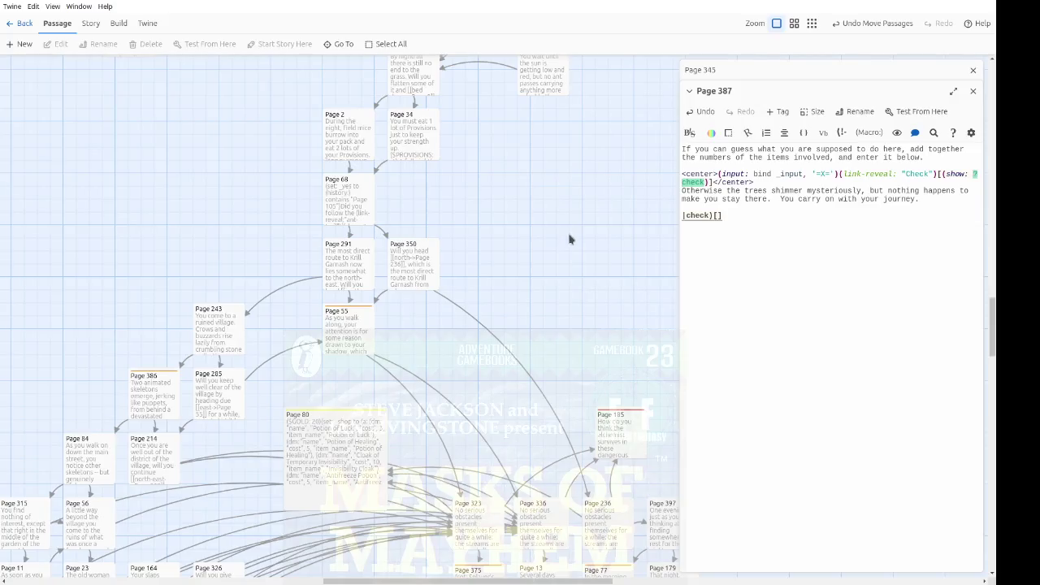
scroll(610, 271, up, 5)
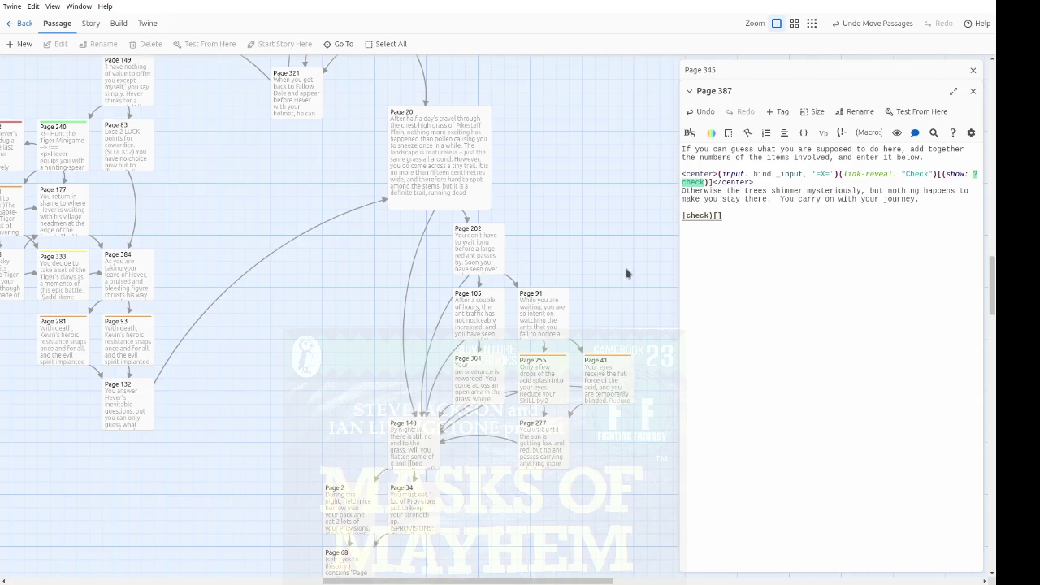
scroll(622, 271, up, 2)
scroll(626, 263, down, 4)
drag(615, 350, 552, 332)
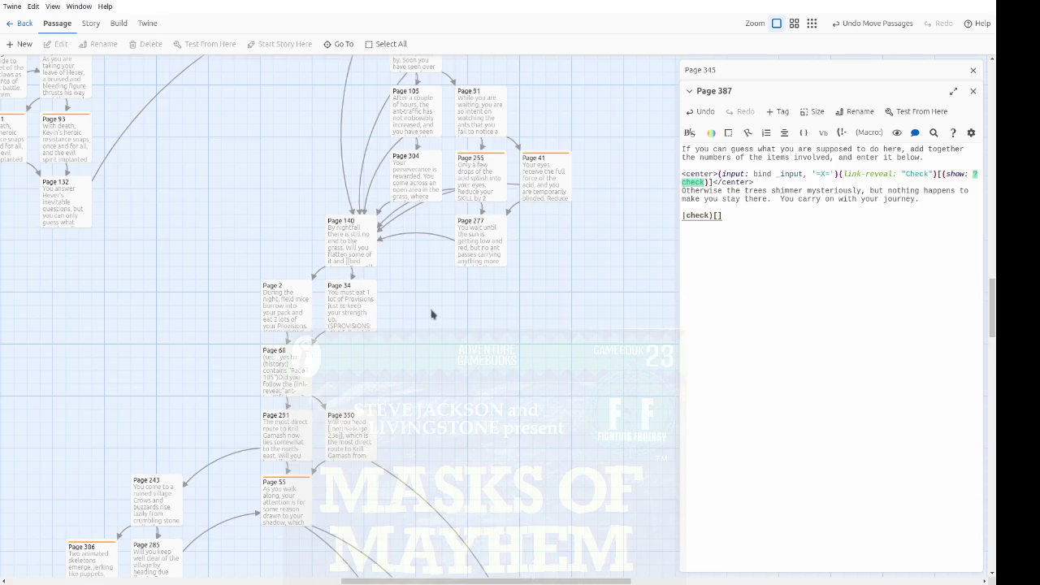
scroll(435, 301, up, 2)
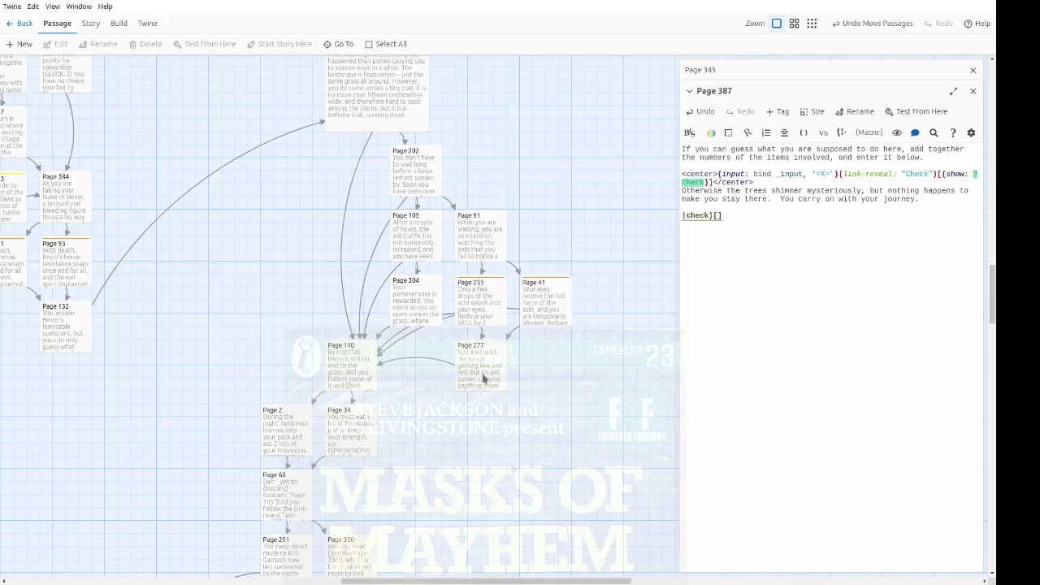
double_click(431, 303)
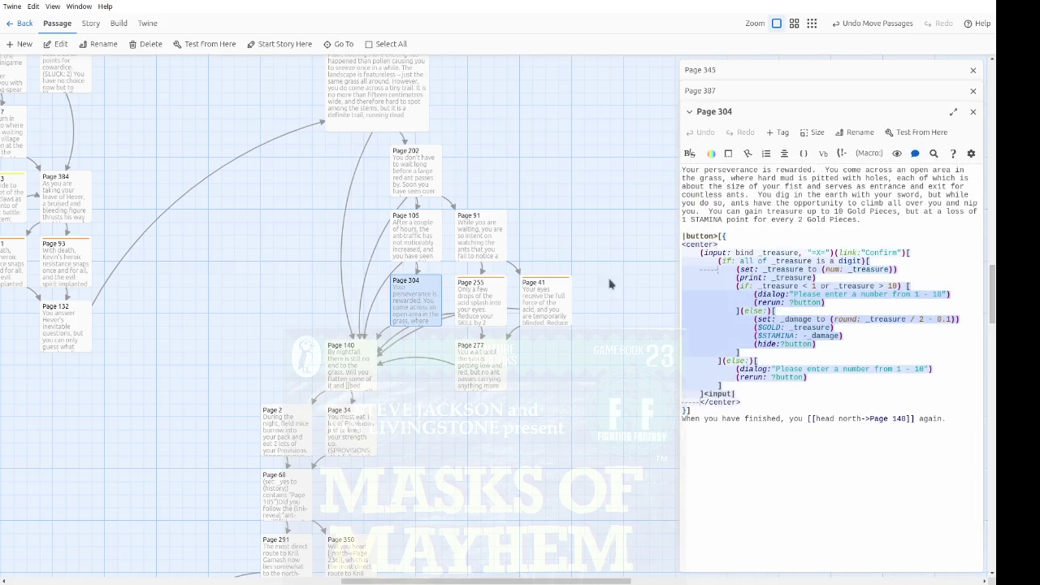
Step: Tag Page 304 with 'item', copy its treasure-checking if/else block, and close its editor
click(778, 133)
click(784, 157)
click(768, 210)
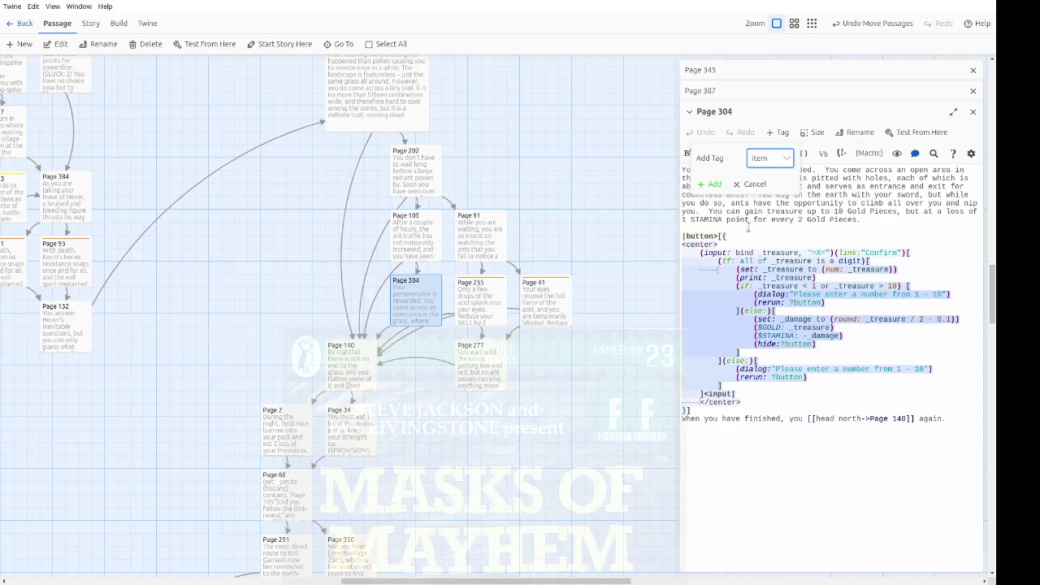
click(710, 184)
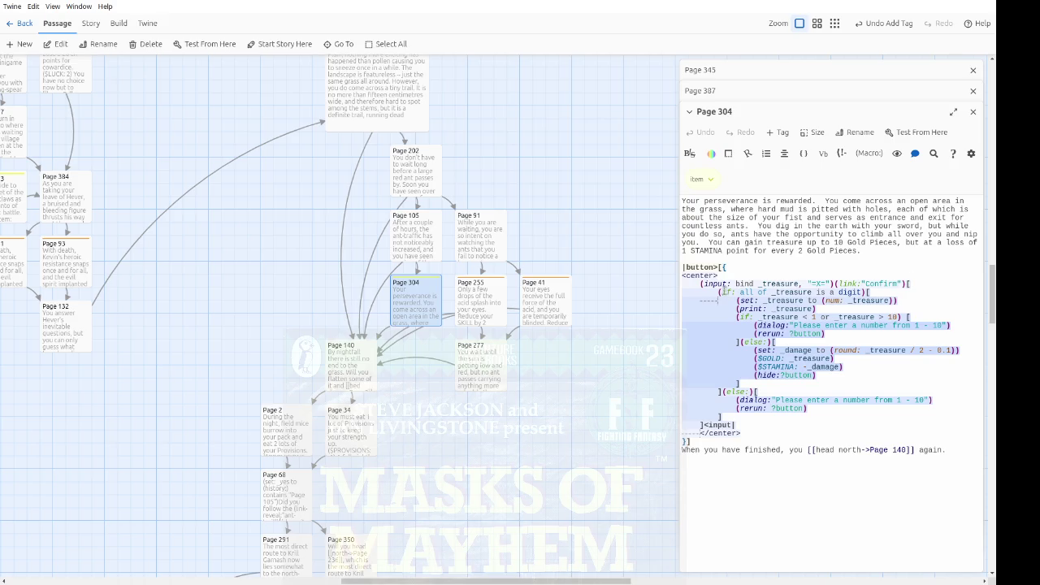
mouse_move(683, 292)
mouse_down()
mouse_move(863, 296)
mouse_move(824, 333)
mouse_move(854, 419)
mouse_up()
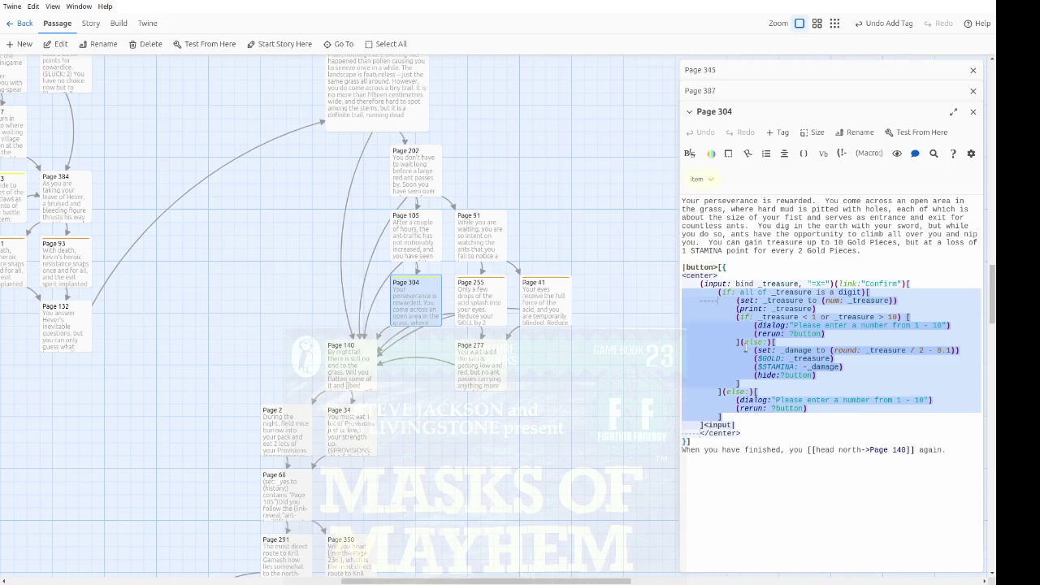
click(972, 111)
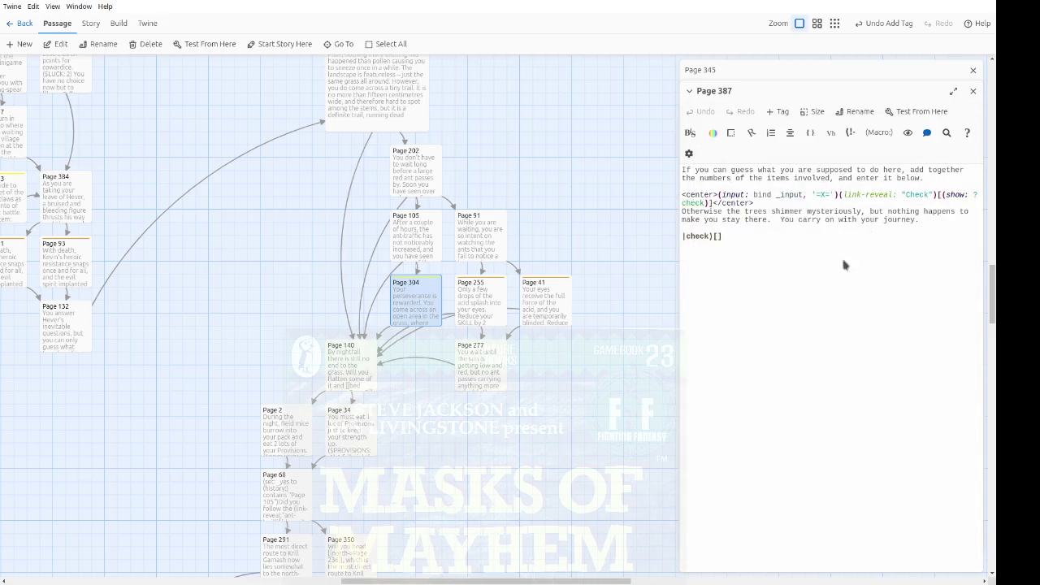
Step: Paste the treasure-checking code into Page 387's check hook and trim the first lines' indentation
key(Left)
key(Return)
key(Return)
key(ctrl+v)
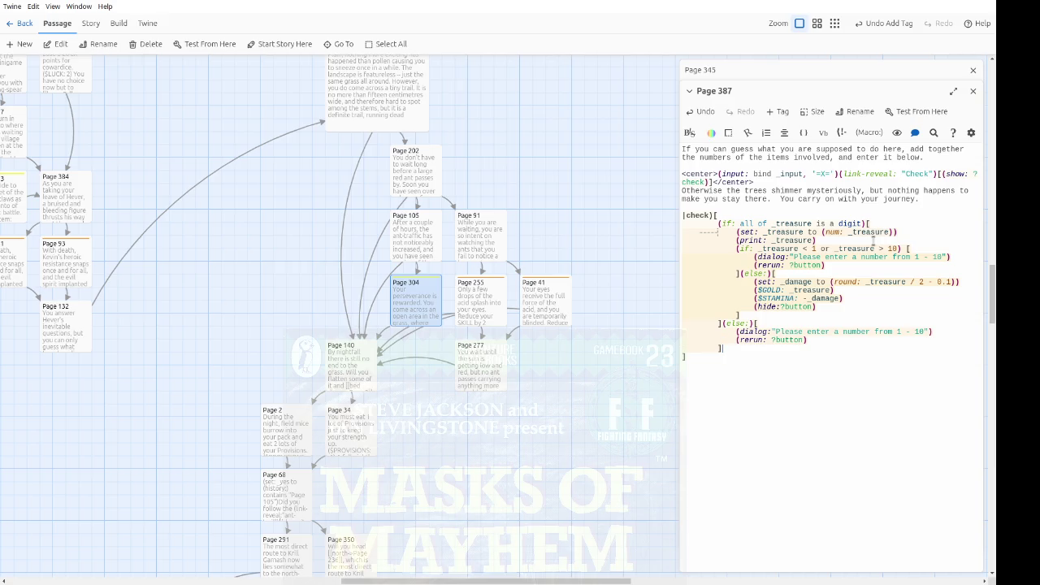
key(Left)
key(Up)
key(Up)
key(Up)
key(Delete)
key(Delete)
key(Delete)
key(Down)
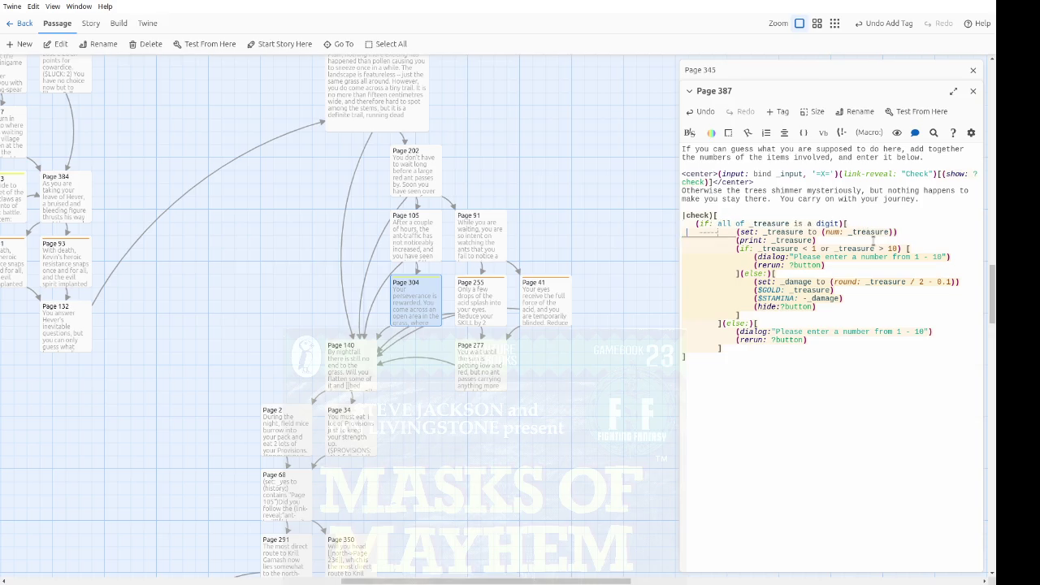
key(Delete)
key(Delete)
key(Delete)
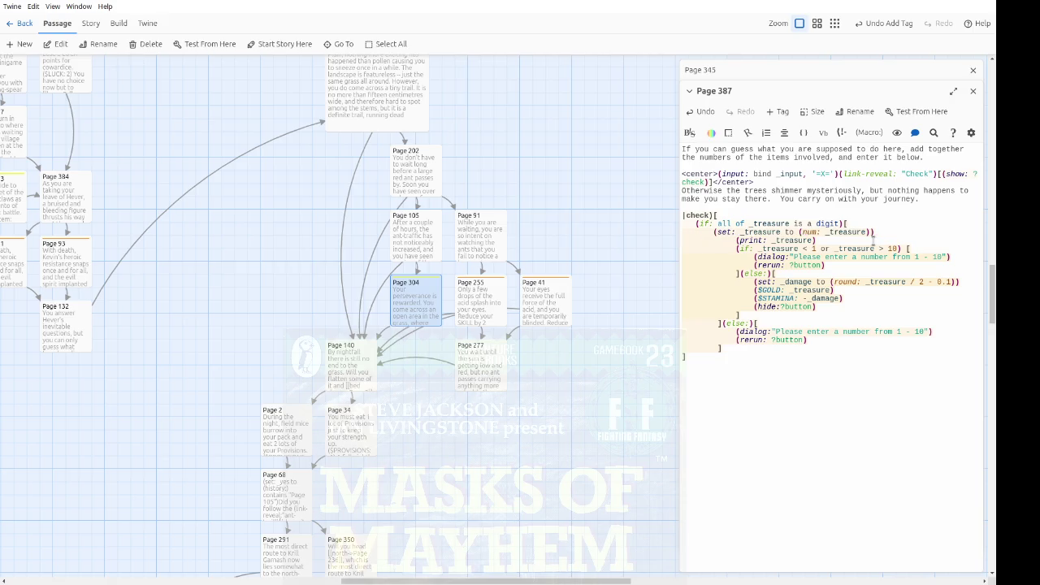
Step: Reduce the indentation of the pasted print, if, dialog, rerun and else lines
key(shift+Home)
key(Down)
key(Delete)
key(Down)
key(Delete)
key(Down)
key(Delete)
key(Down)
key(Delete)
key(Down)
key(Delete)
key(Up)
key(Up)
key(Up)
Step: Indent the nested if, print, dialog, rerun, else, damage, $GOLD and $STAMINA lines
key(Down)
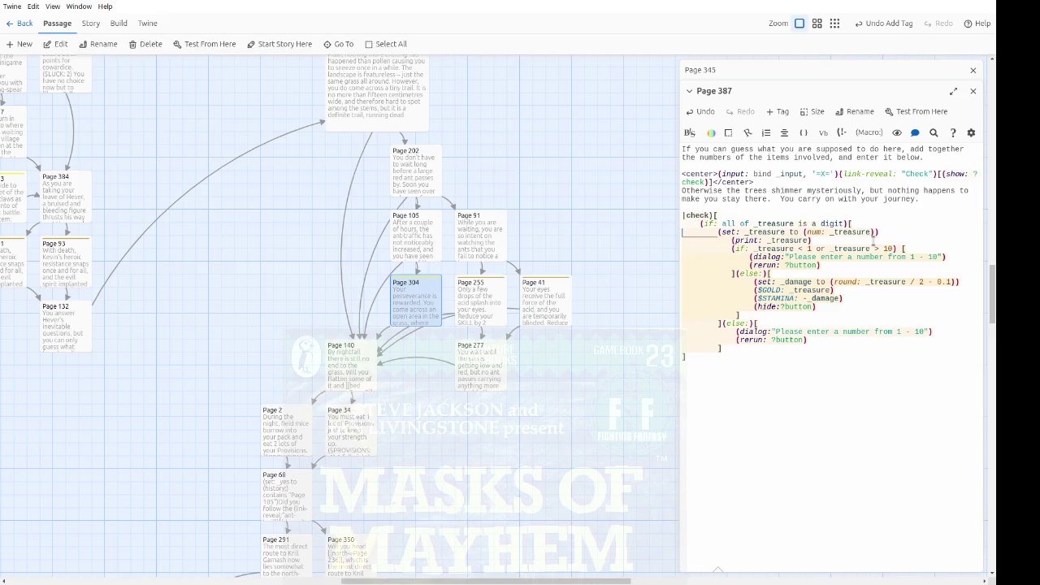
key(Down)
key(Down)
key(Down)
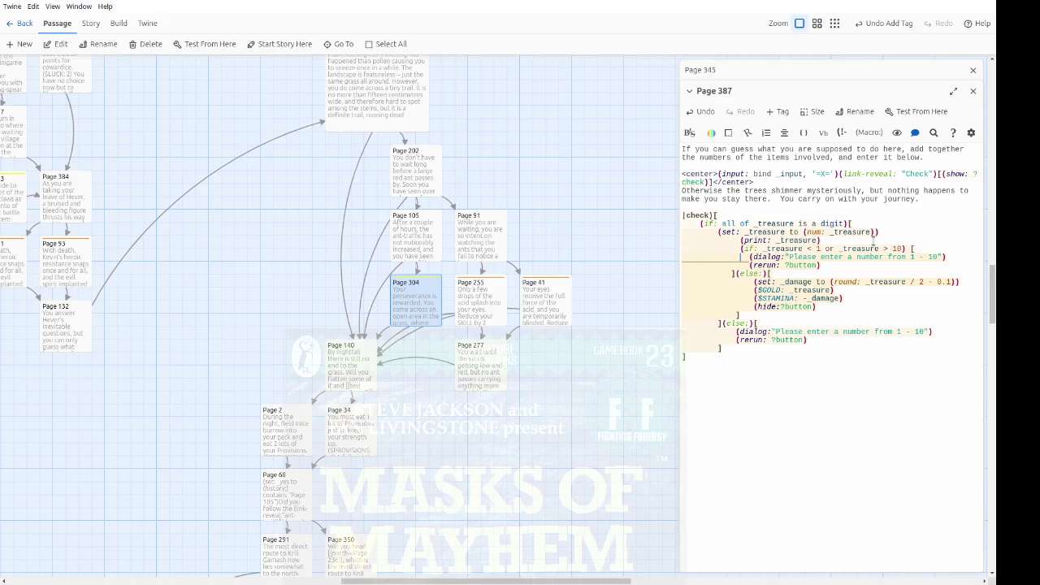
key(Down)
key(Down)
key(Home)
key(Down)
key(Down)
key(Down)
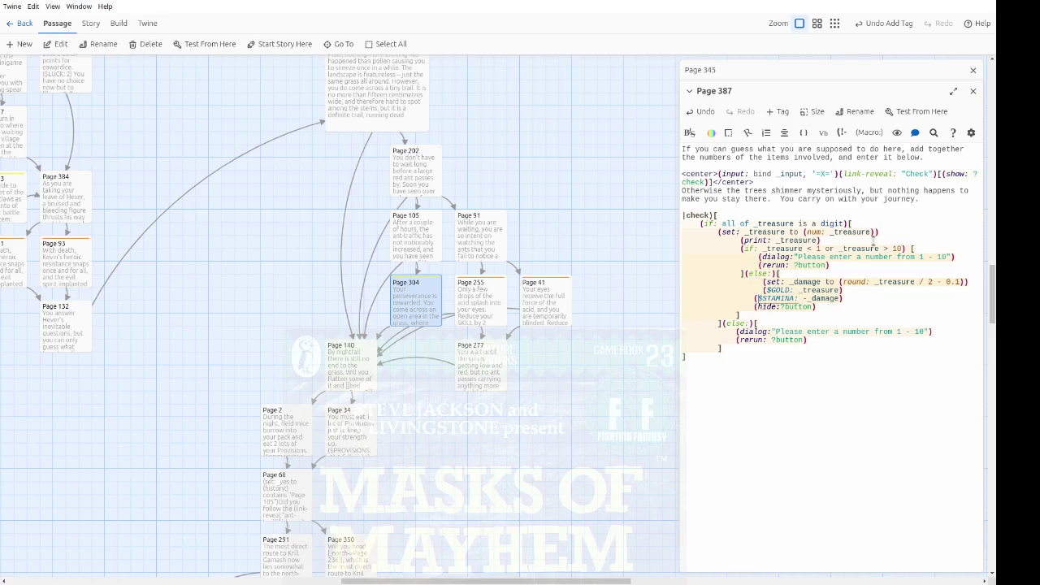
key(Down)
key(Down)
key(Down)
key(Up)
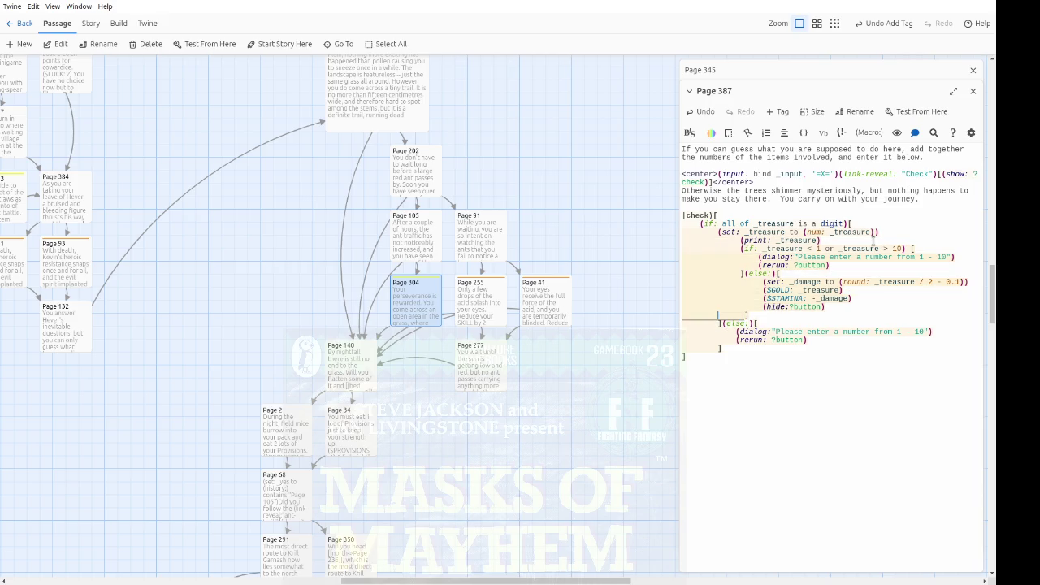
key(Down)
key(Down)
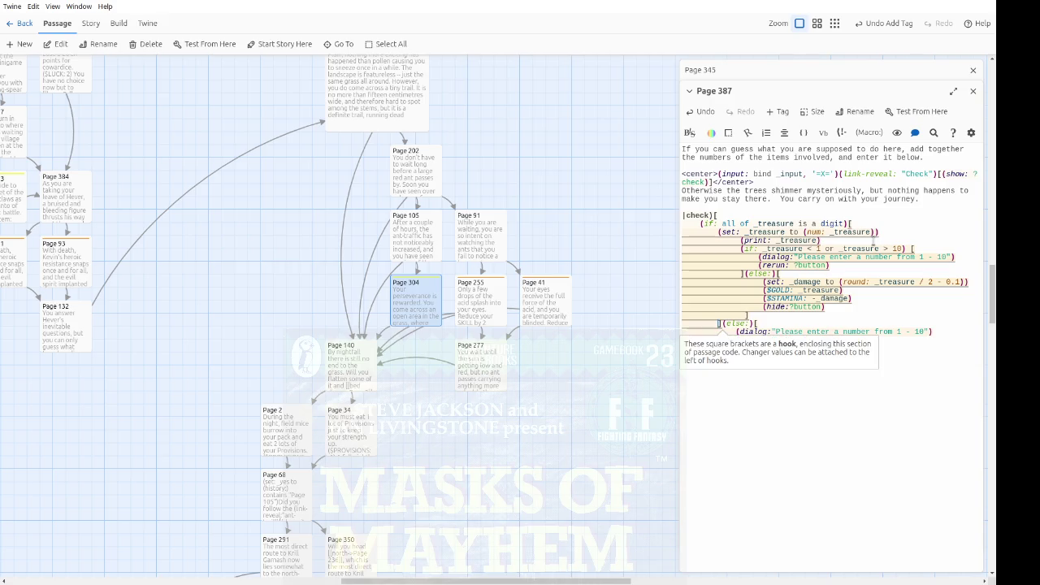
key(Up)
key(Up)
key(Up)
key(Down)
key(Down)
key(Down)
key(Down)
key(Down)
key(Down)
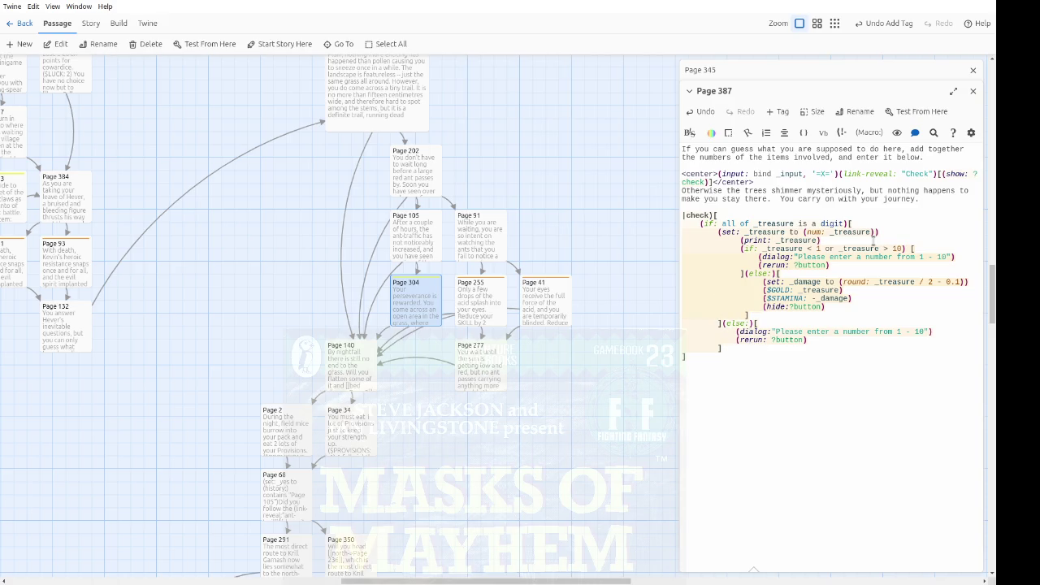
Step: Outdent the bracket that closes the inner if hook
key(Left)
key(BackSpace)
key(BackSpace)
key(Down)
key(Up)
key(Up)
key(Up)
key(Up)
key(Down)
key(Home)
key(Down)
key(Down)
key(Down)
key(End)
key(Down)
key(Down)
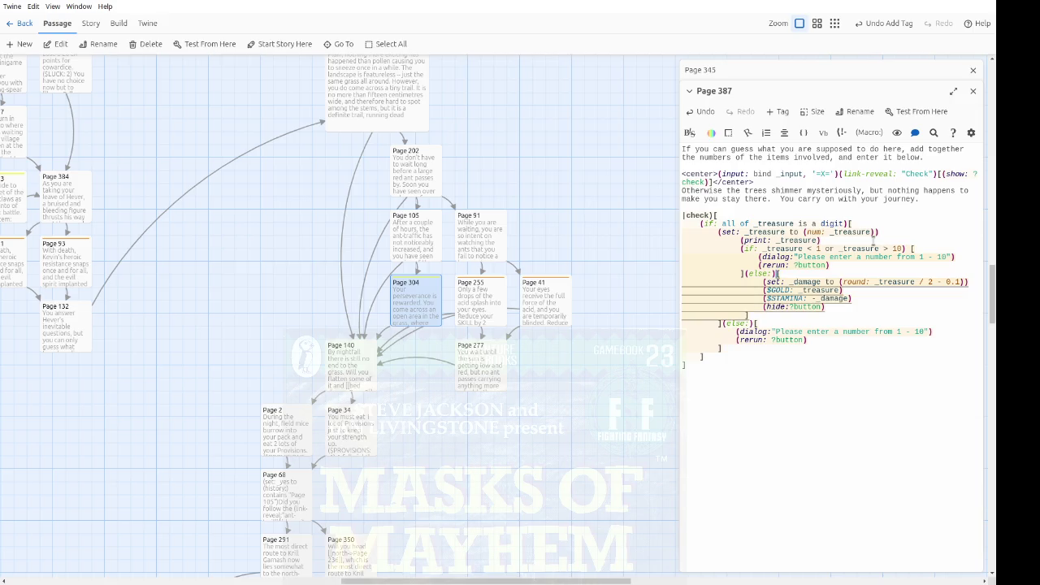
Step: Outdent the (hide:?button) line and the lone closing bracket below it
key(Up)
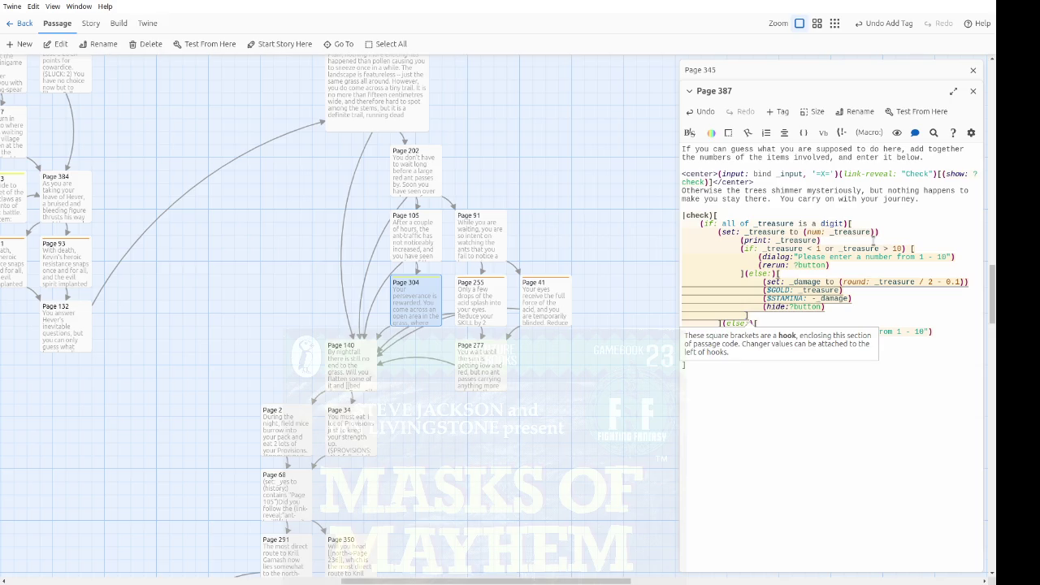
key(Up)
key(Down)
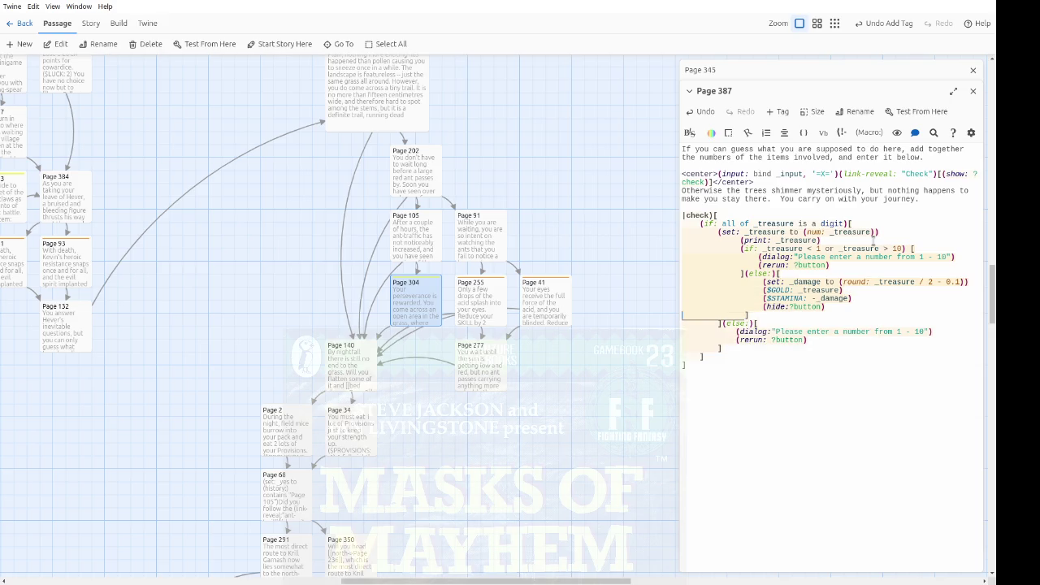
key(Delete)
key(Delete)
key(Delete)
key(Up)
key(Delete)
key(Delete)
key(Delete)
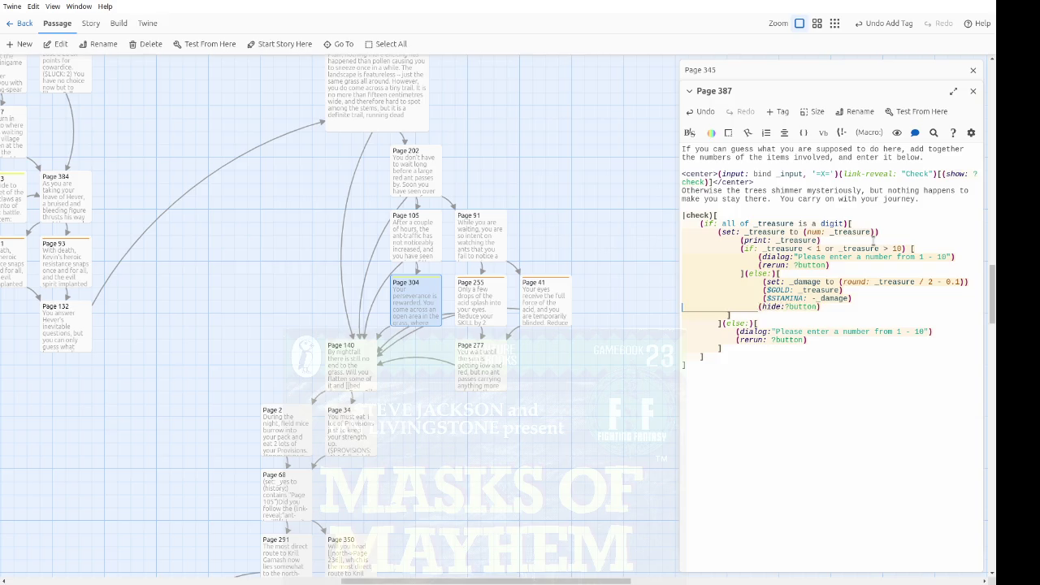
key(Down)
key(Down)
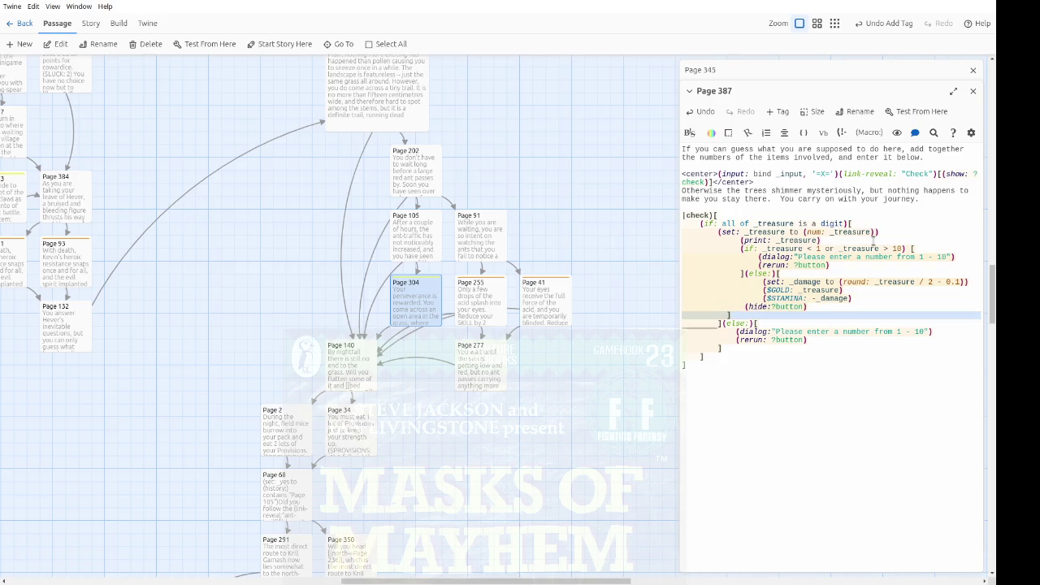
Step: Delete the extra closing bracket line and align the print line with the set line
key(ctrl+d)
key(Up)
key(Up)
key(Up)
key(Delete)
key(Delete)
key(Delete)
key(Delete)
key(Up)
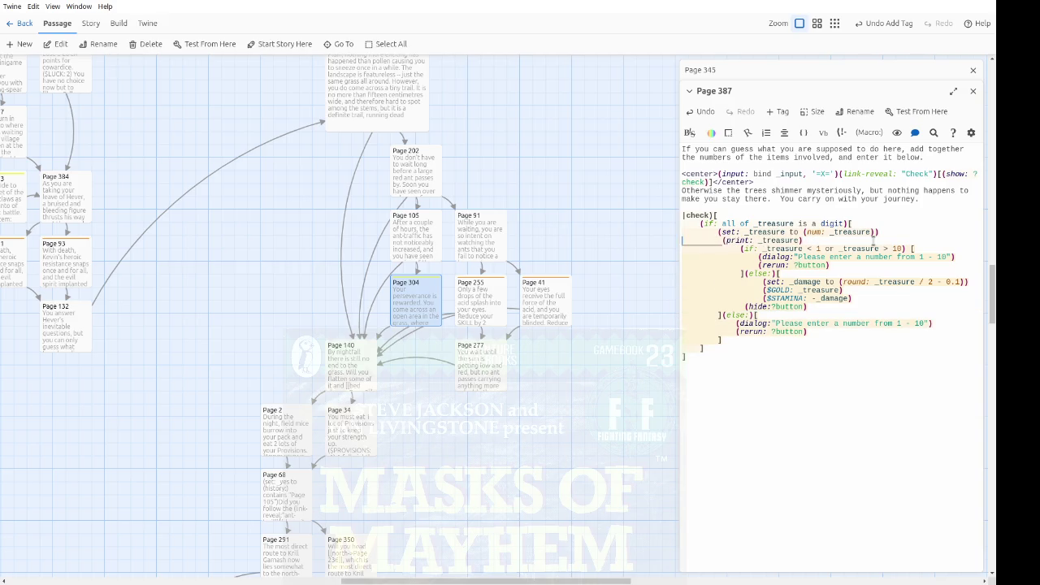
key(Down)
key(Delete)
key(Down)
Step: Outdent the inner if, dialog, rerun, else, damage, $GOLD, $STAMINA and hide lines by one space
key(BackSpace)
key(Down)
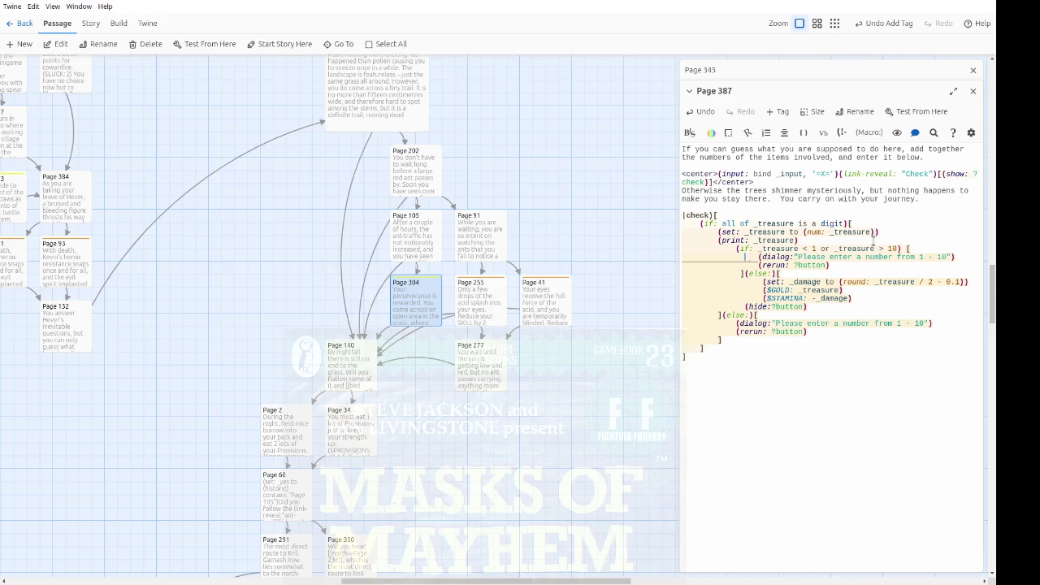
key(BackSpace)
key(Down)
key(BackSpace)
key(Down)
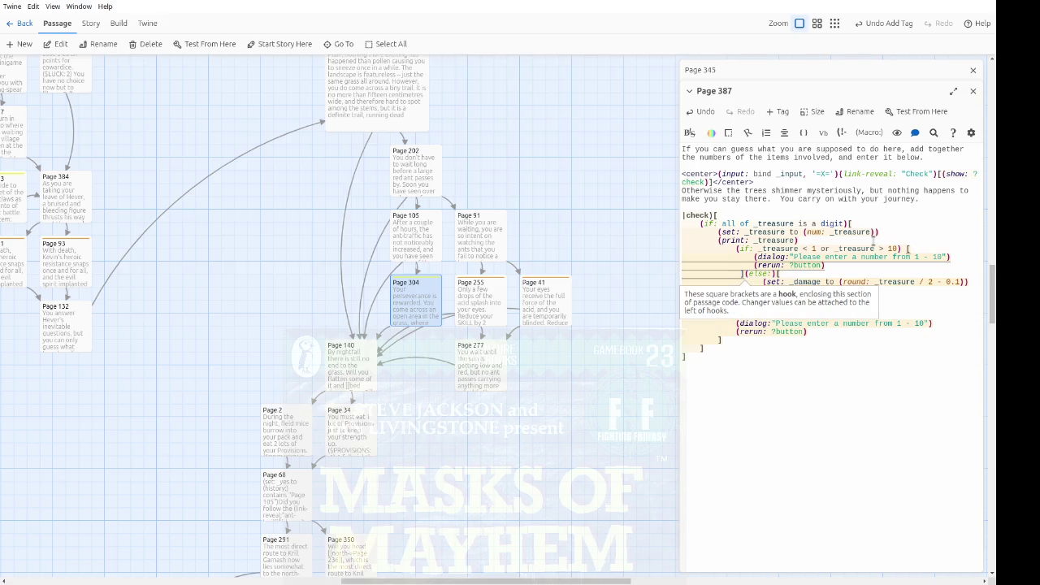
key(BackSpace)
key(Down)
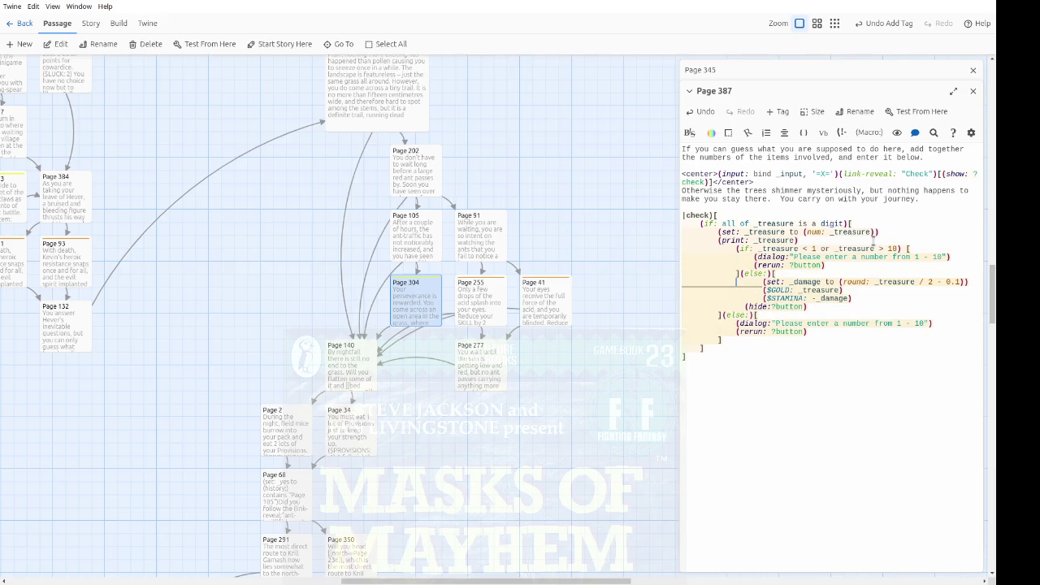
key(BackSpace)
key(Down)
key(BackSpace)
key(Down)
key(BackSpace)
key(Down)
key(Left)
key(Left)
key(Down)
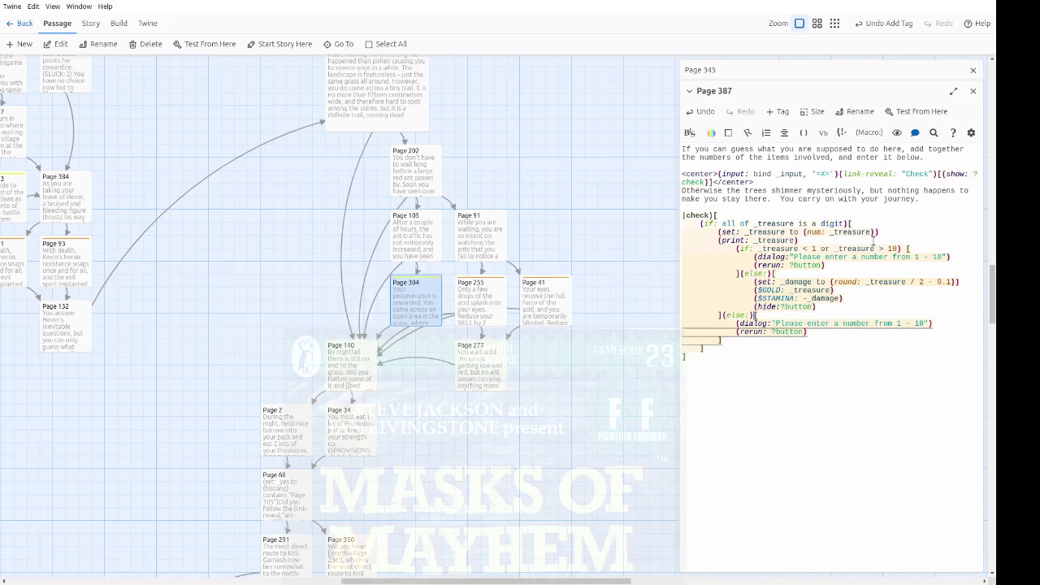
Step: Add a ] line after (hide:?button) and delete the stray blank line beneath it
key(Left)
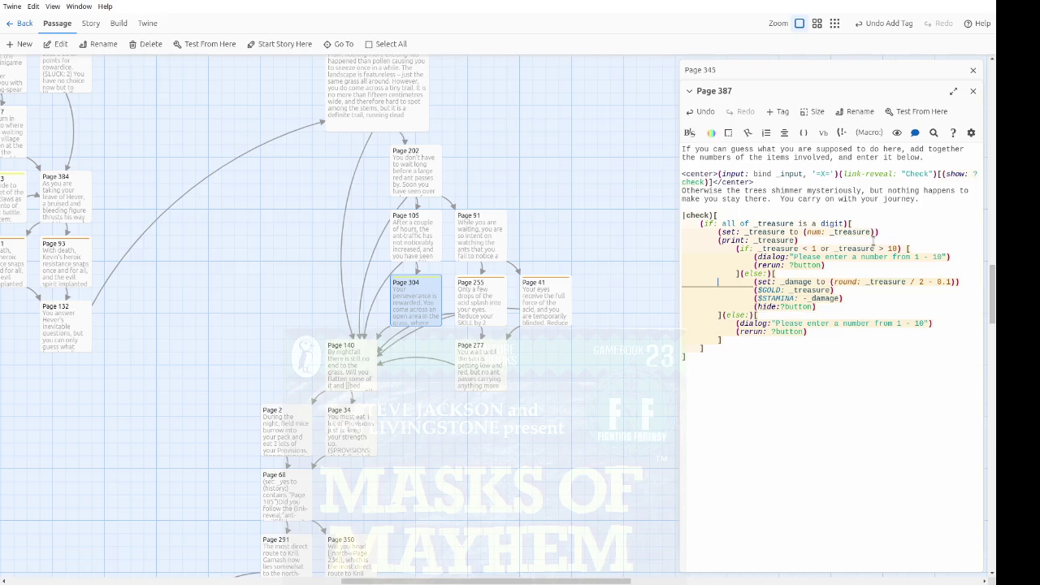
key(Down)
key(Down)
key(Down)
key(End)
key(Return)
key(BackSpace)
key(BackSpace)
key(BackSpace)
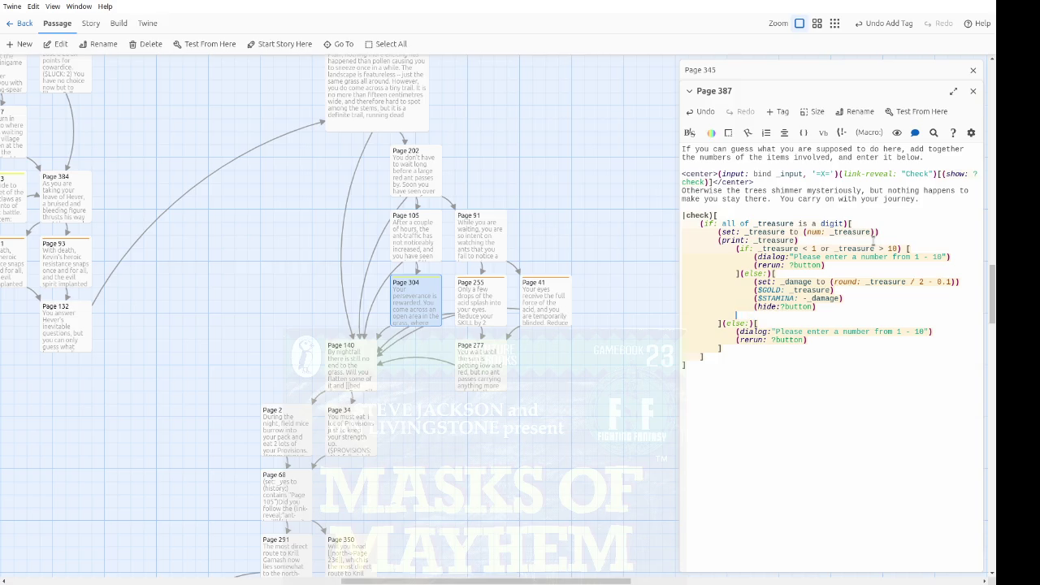
key(Return)
text(])
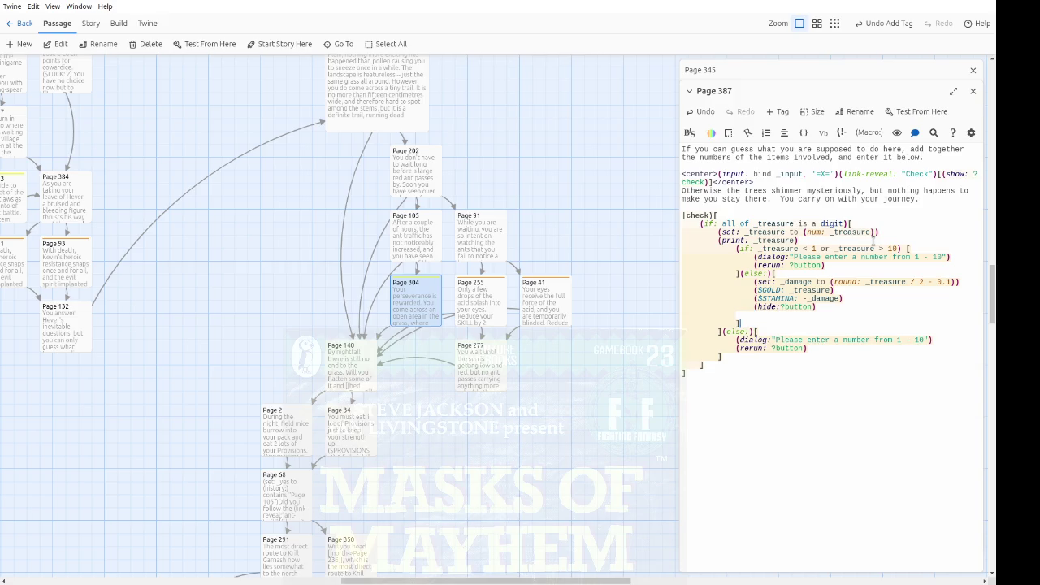
key(shift+Home)
key(BackSpace)
key(BackSpace)
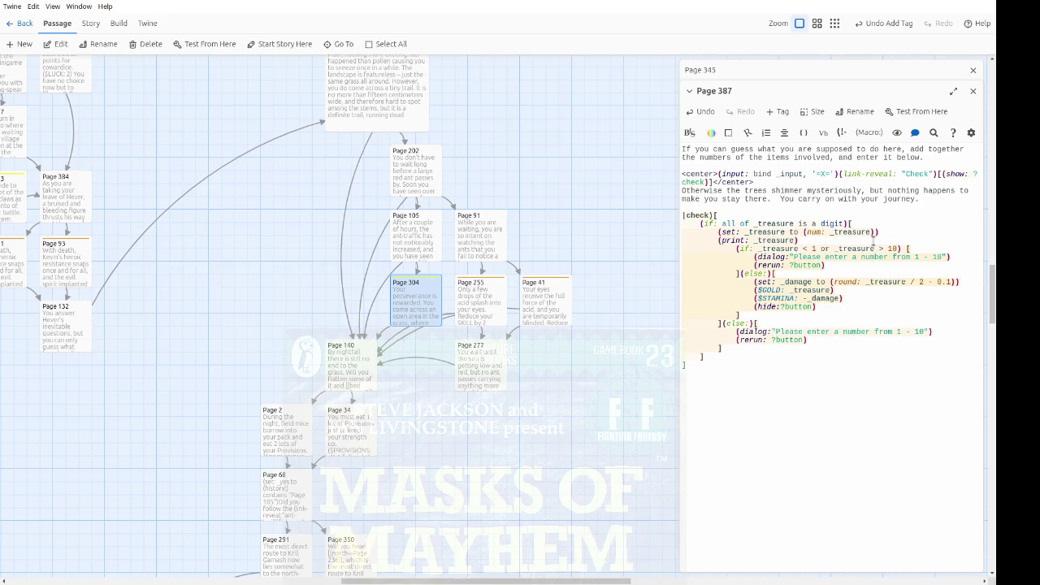
click(753, 241)
Step: Outdent the (if:), (dialog:), (rerun:), ](else:)[, damage, $GOLD, $STAMINA and (hide:) lines by one step
key(Down)
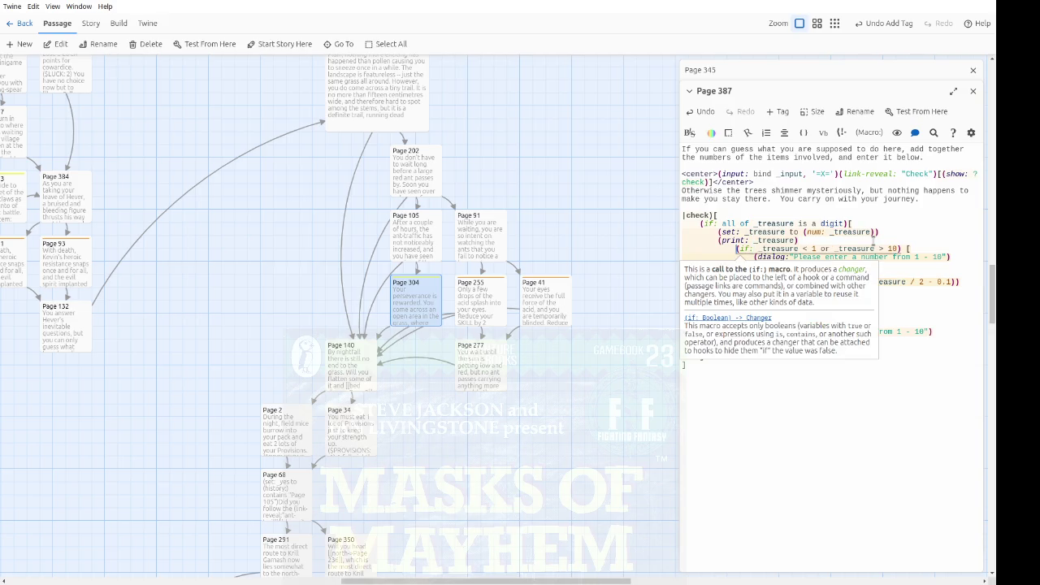
key(BackSpace)
key(BackSpace)
key(BackSpace)
key(Down)
key(BackSpace)
key(BackSpace)
key(BackSpace)
key(Down)
key(BackSpace)
key(BackSpace)
key(BackSpace)
key(BackSpace)
key(Down)
key(BackSpace)
key(BackSpace)
key(BackSpace)
key(Down)
key(BackSpace)
key(BackSpace)
key(BackSpace)
key(Down)
key(BackSpace)
key(BackSpace)
key(BackSpace)
key(Down)
key(BackSpace)
key(BackSpace)
key(BackSpace)
key(BackSpace)
key(Down)
key(BackSpace)
key(BackSpace)
key(BackSpace)
key(Down)
key(BackSpace)
key(BackSpace)
key(BackSpace)
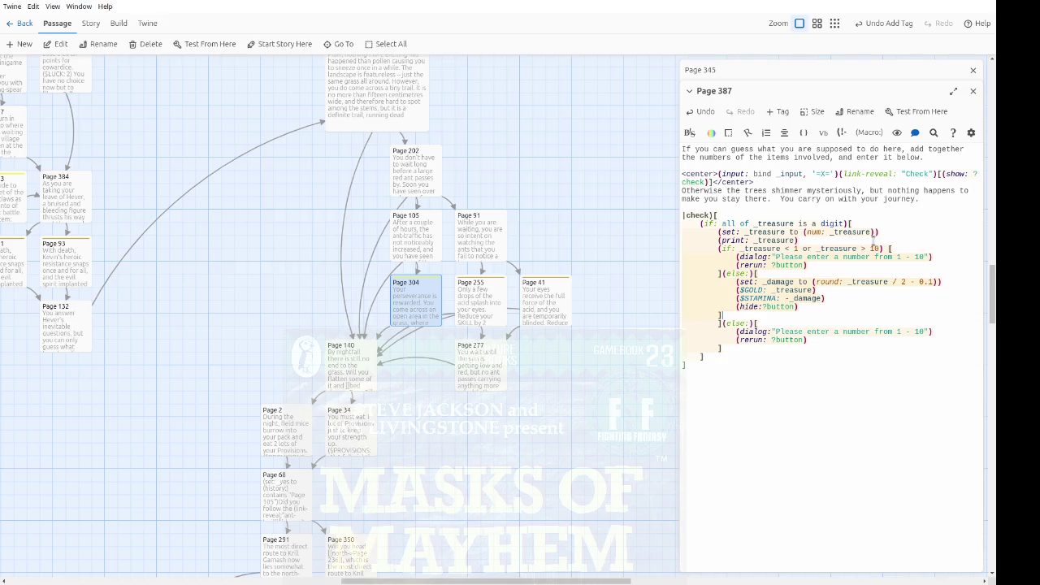
Step: Outdent the ](else:)[ line two levels
key(shift+Home)
key(Down)
key(shift+Home)
key(shift+Tab)
key(shift+Tab)
Step: Delete the extra ] line and outdent the else branch's (dialog:) and (rerun: ?button) lines
key(Down)
key(shift+Home)
key(Down)
key(Down)
key(Down)
key(shift+Down)
key(Delete)
key(Up)
key(shift+Tab)
key(Up)
key(shift+Tab)
key(Up)
key(shift+Tab)
Step: Trim " from 1 - 10" so the lower error message reads "Please enter a number"
key(Up)
key(Up)
key(Up)
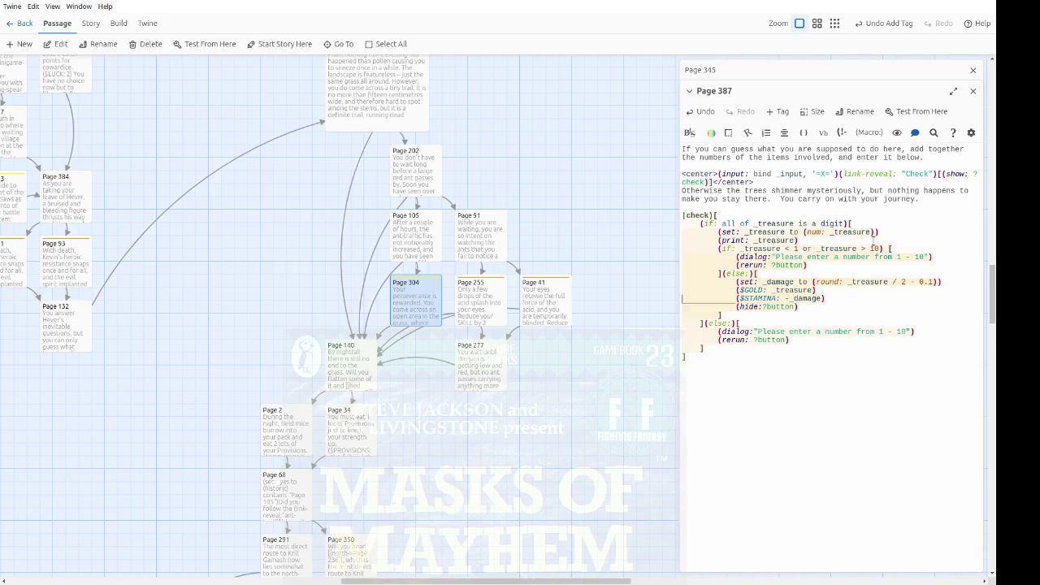
key(Right)
key(Down)
key(Down)
key(Down)
key(Down)
key(Down)
key(End)
key(Down)
key(Down)
key(ctrl+Right)
key(ctrl+Right)
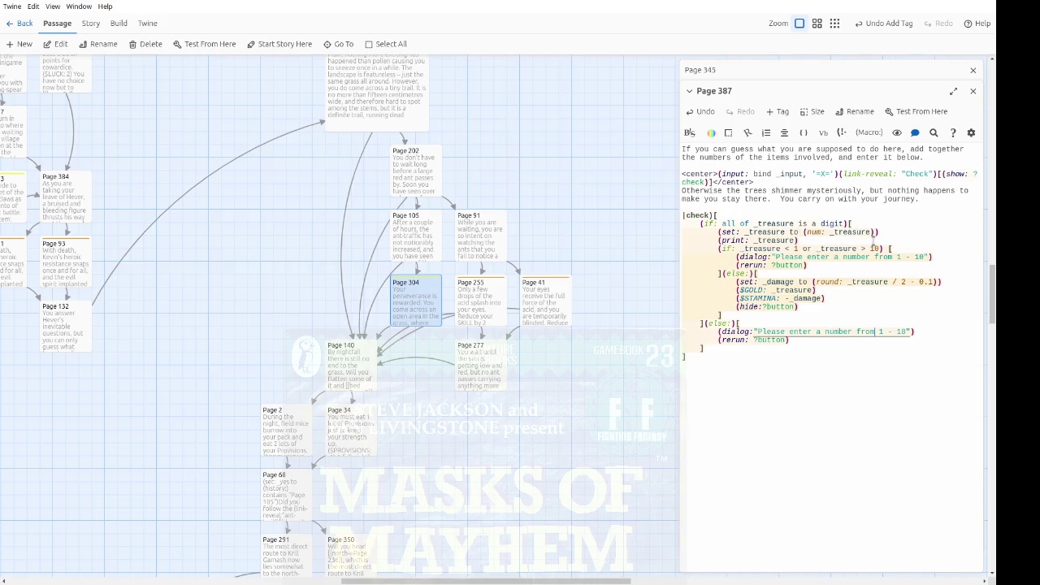
key(Delete)
key(Delete)
key(Delete)
key(Home)
key(Up)
key(Up)
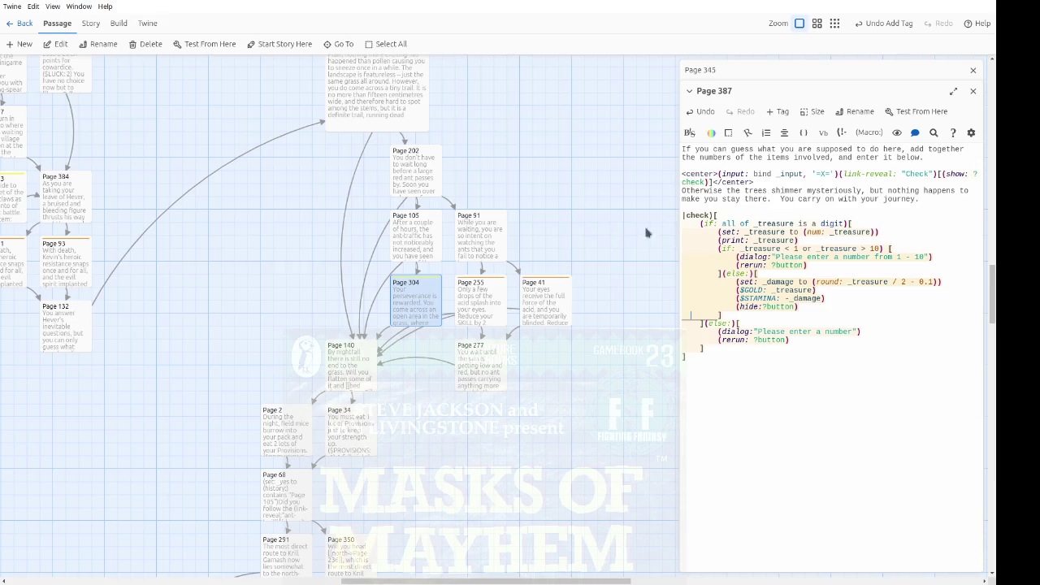
click(784, 181)
Step: Wrap Page 387's <center> input line in a |button>[ … ] hook
key(Home)
text(button>)
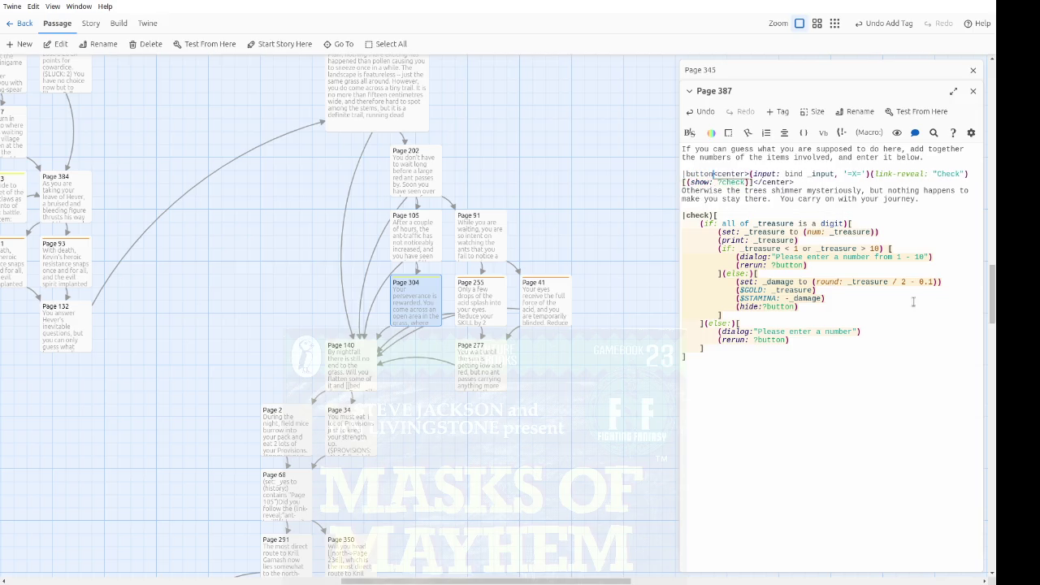
text([)
key(End)
text(])
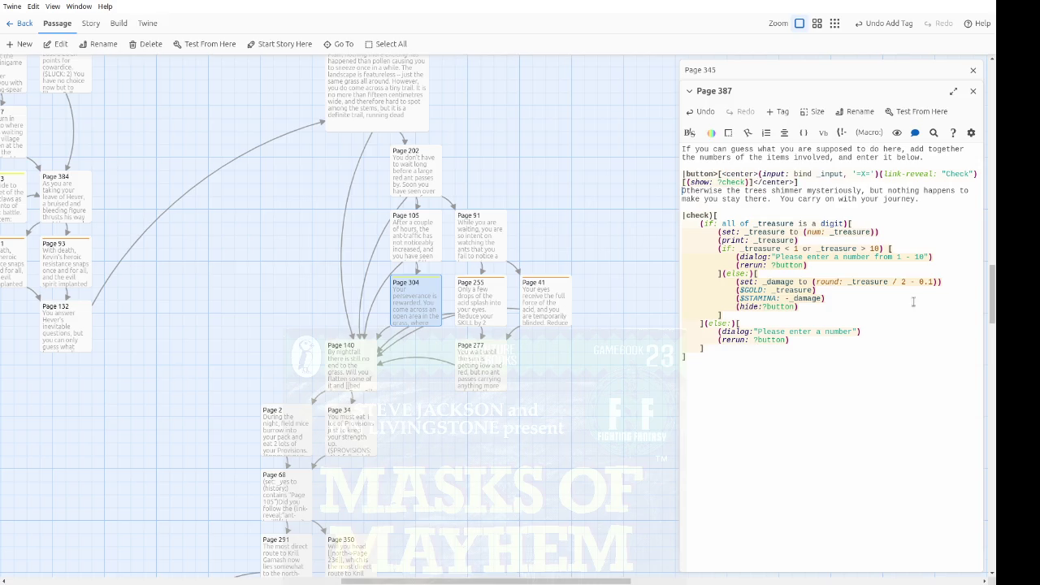
Step: Change _treasure to _input in the all-of digit check line
key(ctrl+End)
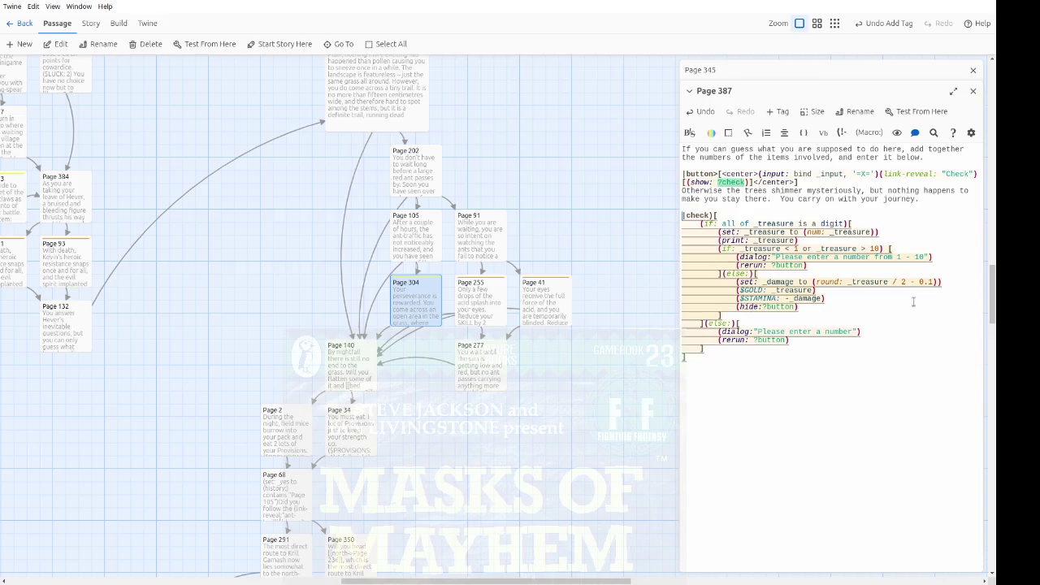
key(Up)
key(Up)
key(Up)
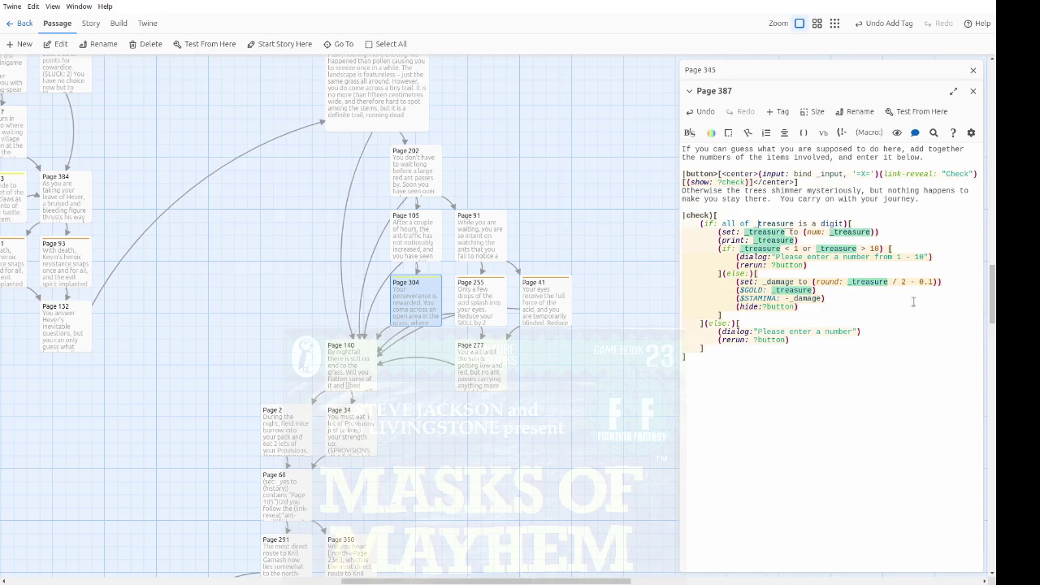
key(Left)
key(Left)
key(Left)
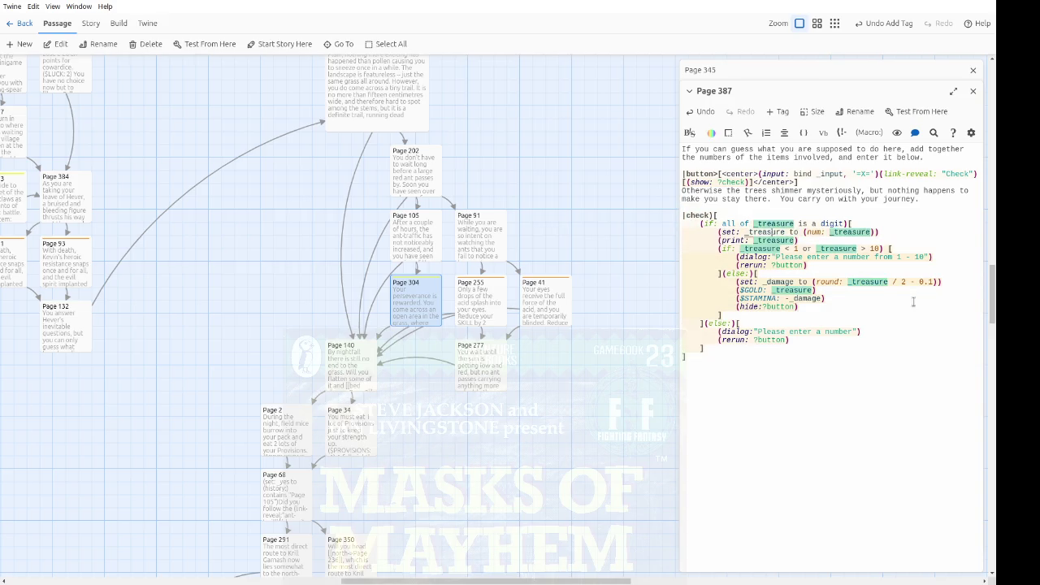
key(Down)
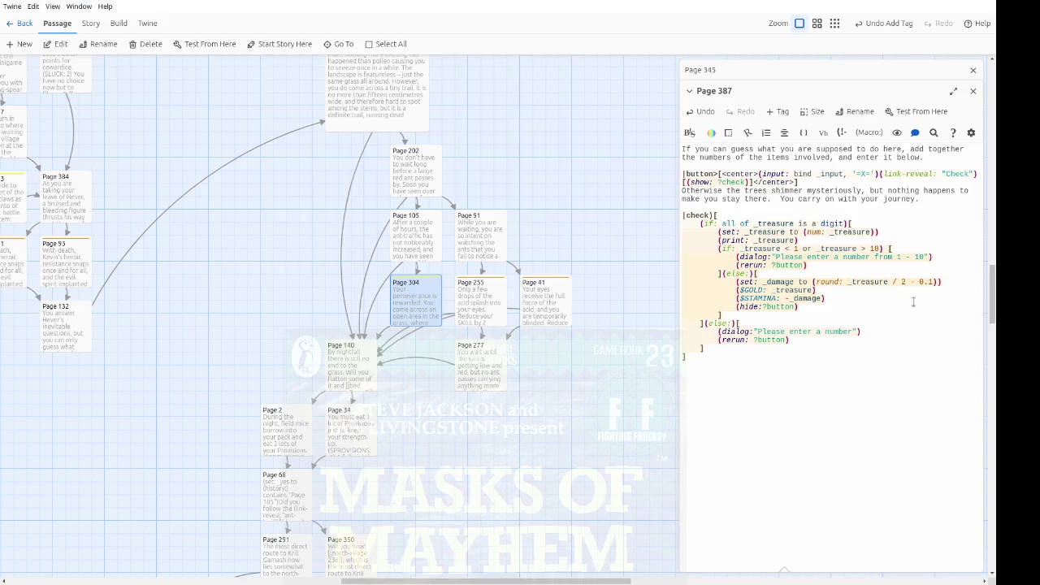
key(Up)
key(Up)
key(Up)
key(Right)
key(Right)
key(Right)
key(Down)
key(Down)
key(Down)
Step: Replace both _treasure references in the (set:) line with _input, giving (num: _input)
key(Down)
key(Right)
key(Right)
key(Right)
key(Right)
text(_input)
key(Down)
key(ctrl+shift+Right)
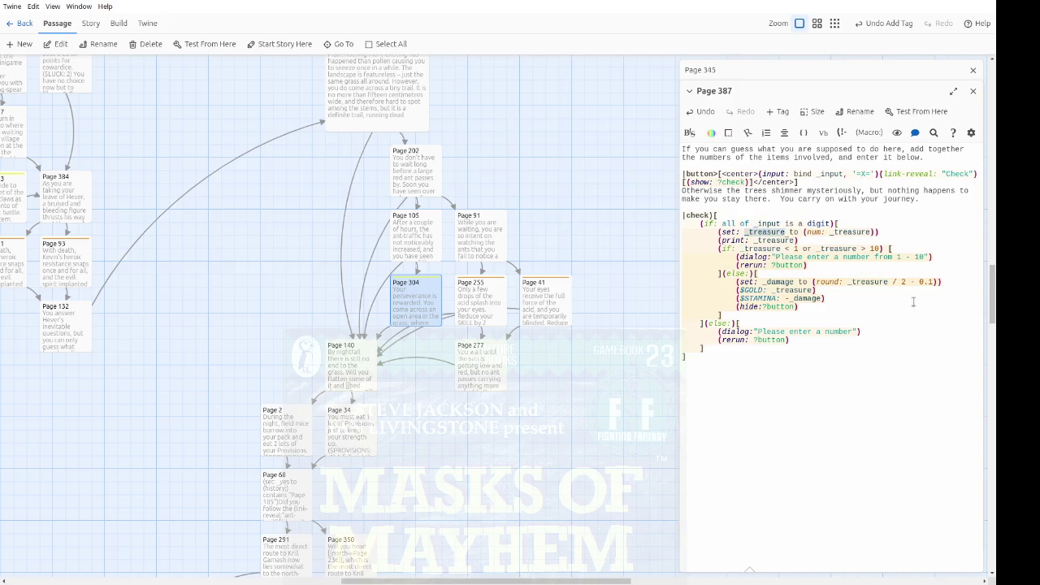
text(_input)
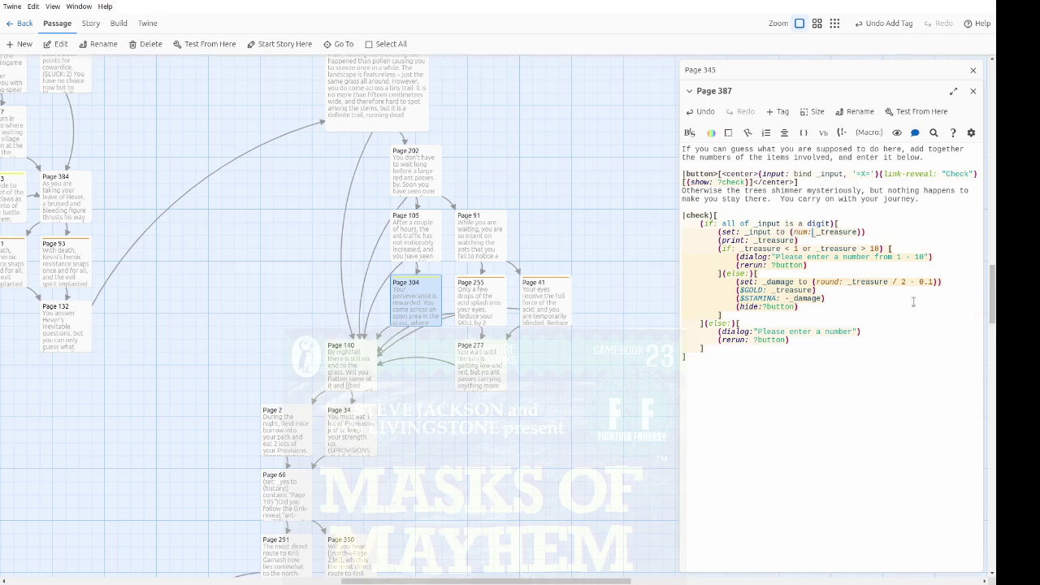
key(ctrl+Right)
key(ctrl+Right)
key(ctrl+Right)
key(ctrl+shift+Right)
text(_input)
key(Down)
Step: Delete the (print: _treasure) line
key(ctrl+Left)
key(Home)
key(shift+Down)
key(BackSpace)
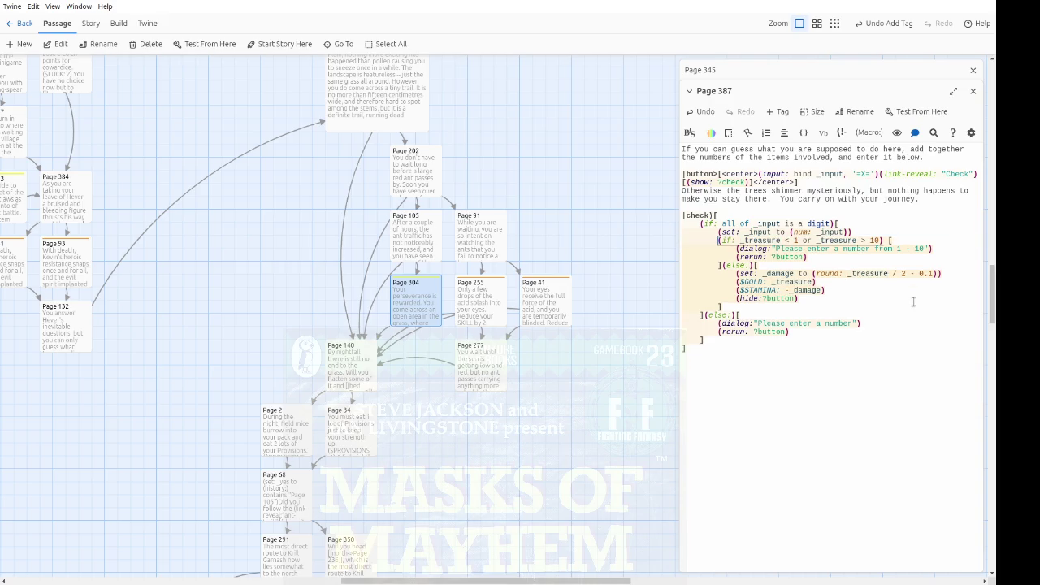
key(Down)
key(Home)
key(Right)
key(Right)
key(Right)
key(Home)
Step: Delete the condition _treasure < 1 or _treasure > 10 from the inner (if:)
key(Down)
key(Up)
key(Up)
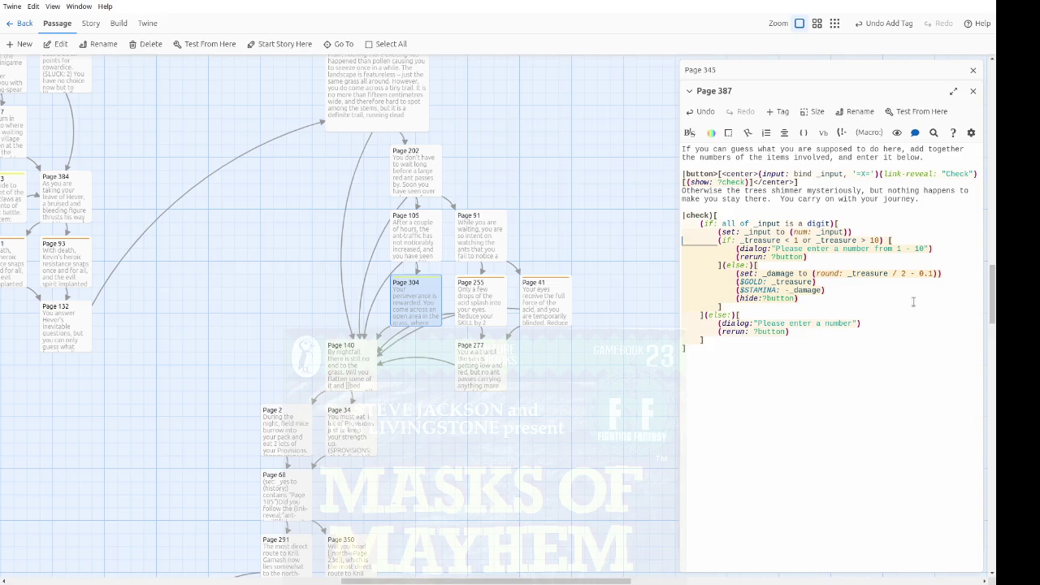
key(Down)
key(Down)
key(Down)
key(Up)
key(Up)
key(Up)
key(Right)
key(Right)
key(Right)
key(ctrl+shift+Right)
key(ctrl+shift+Right)
key(ctrl+shift+Right)
key(BackSpace)
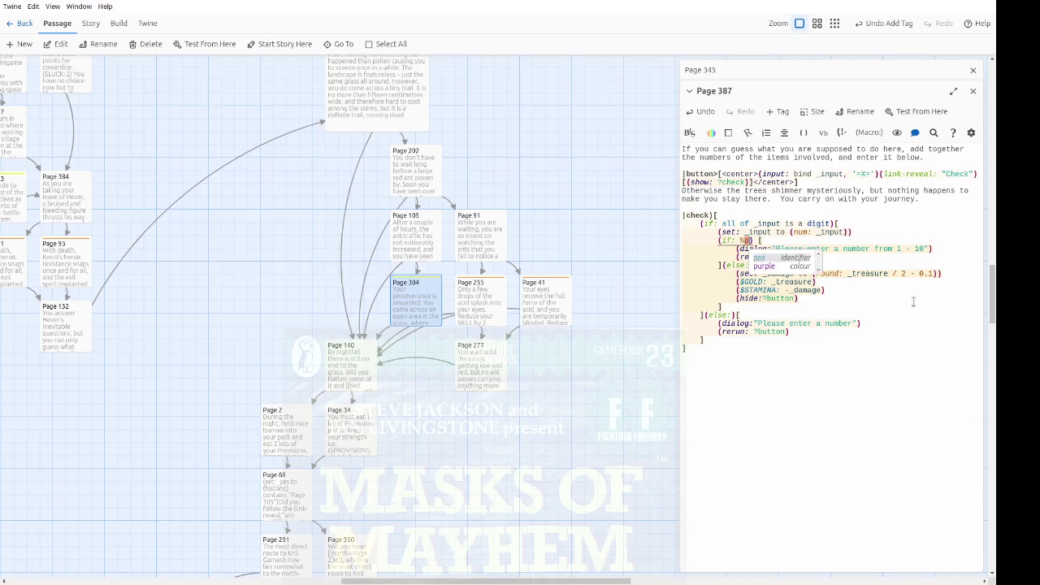
Step: Start the new condition with $player's inventory contains "Iron Sceptre" and
text($player's i)
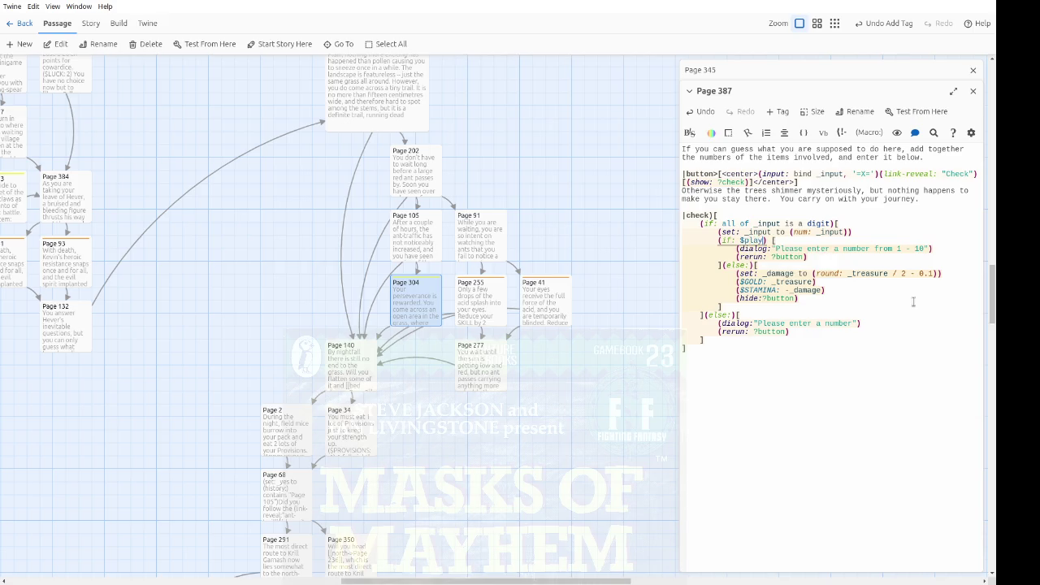
text(nventory )
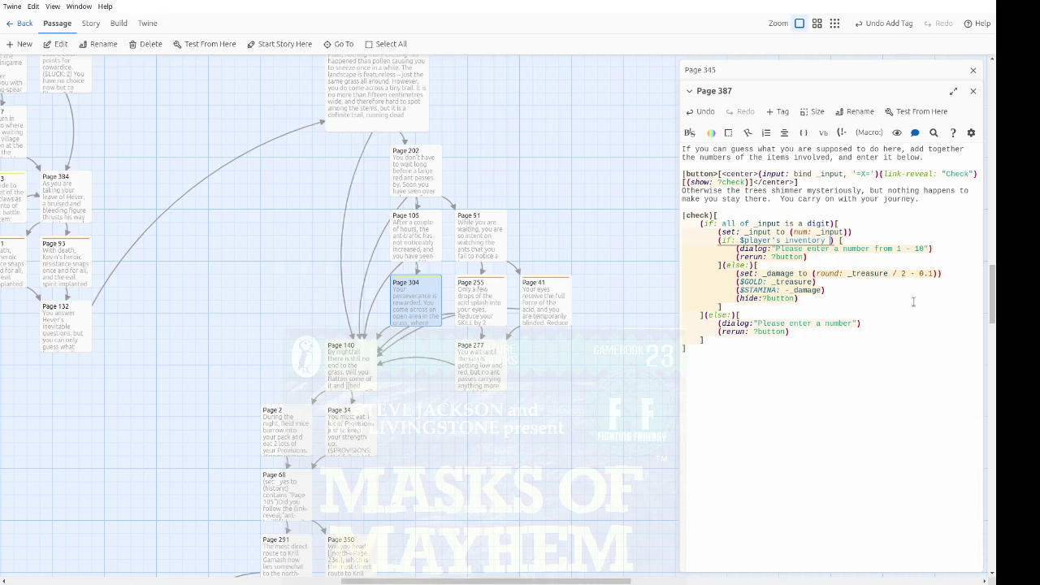
text(contains and)
key(BackSpace)
key(BackSpace)
key(BackSpace)
text("")
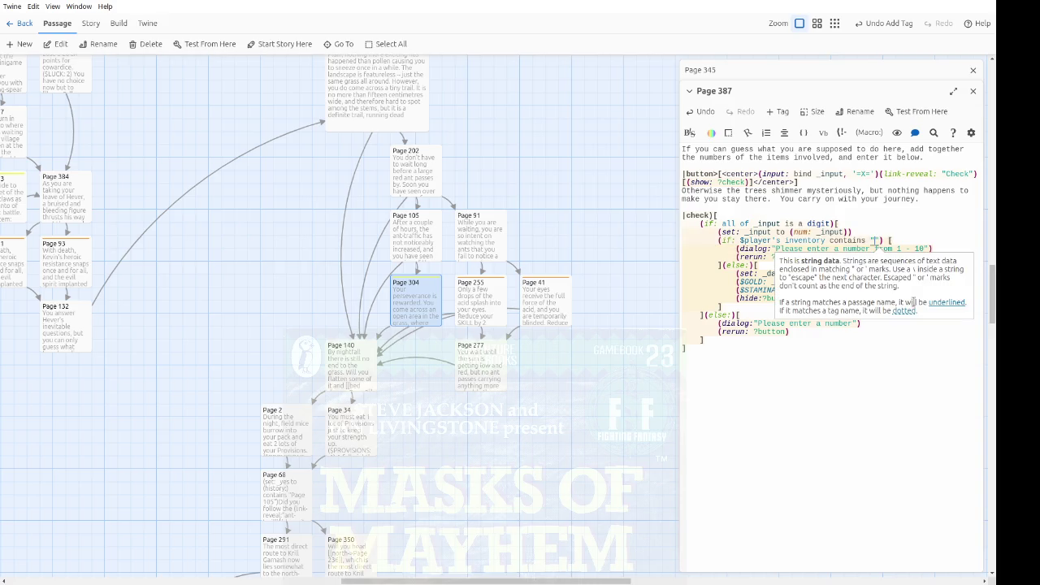
text(Iron Sceptre" and)
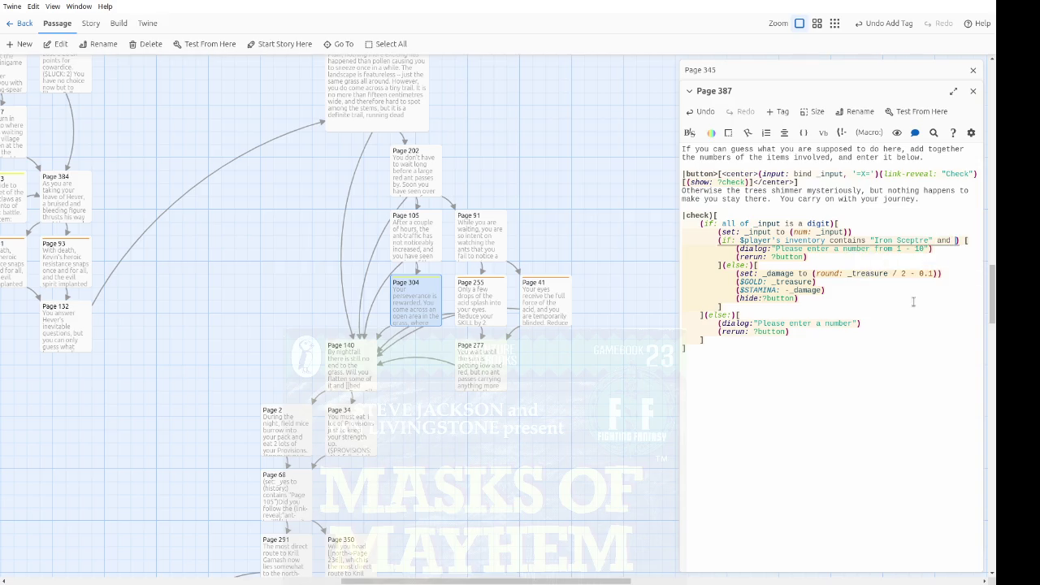
click(952, 91)
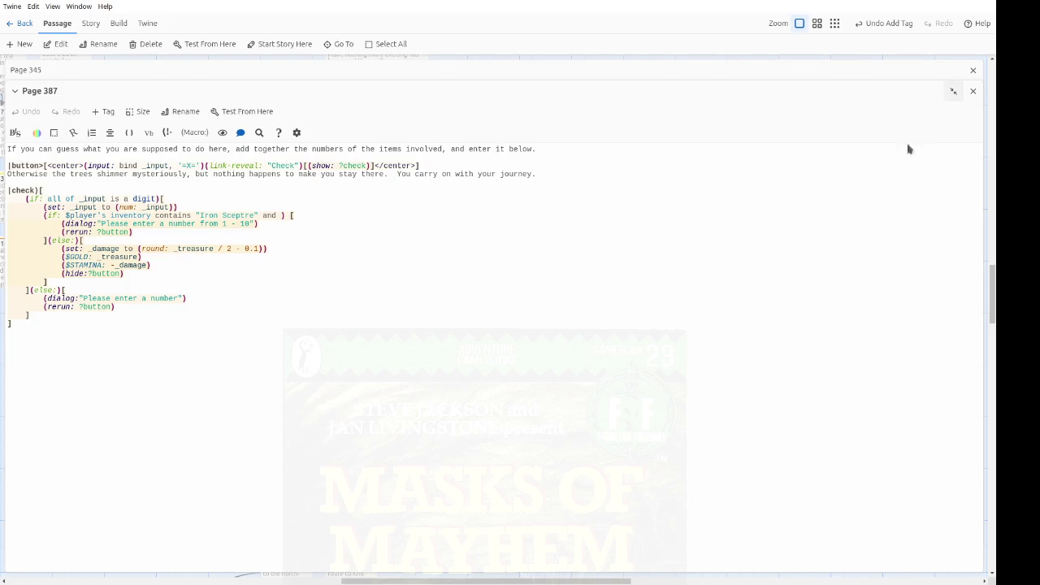
Step: Complete the condition with $player's inventory contains "Ruler's Orb" and _input is 22
click(280, 215)
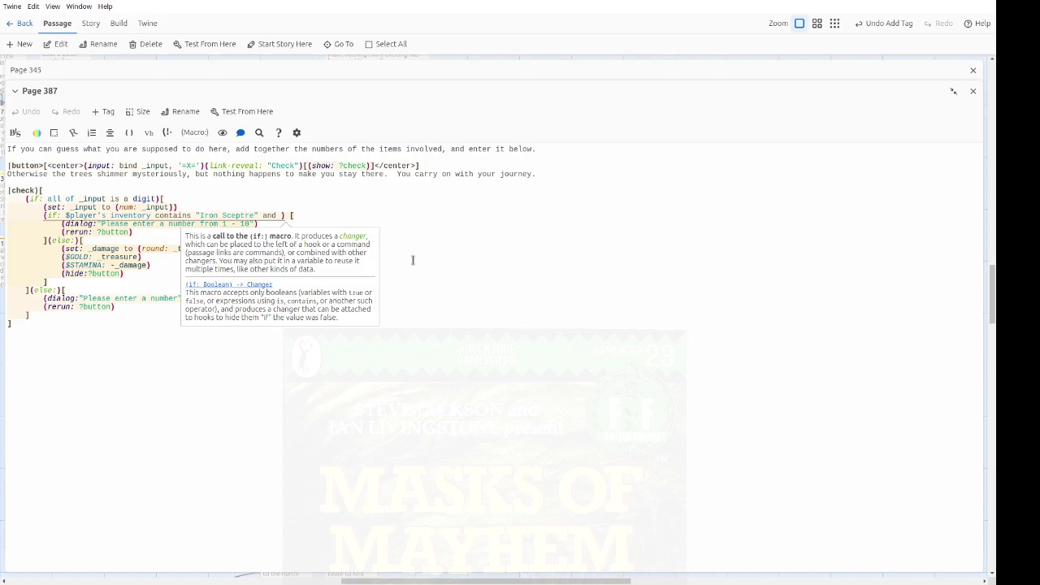
text($player's inventory contains "Ruler's Orb" and _input is )
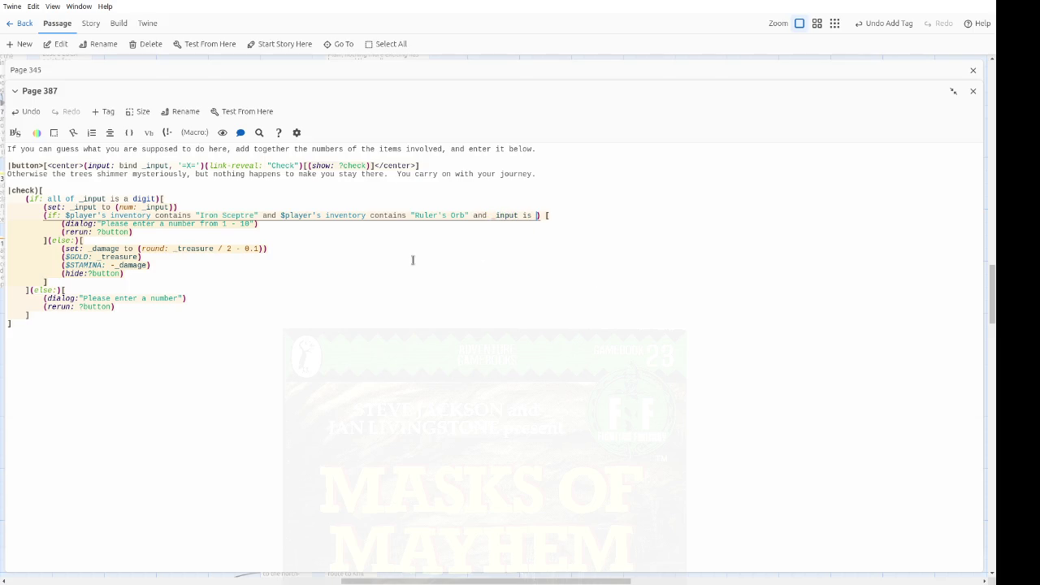
text(21)
key(BackSpace)
text(2)
key(Down)
key(Home)
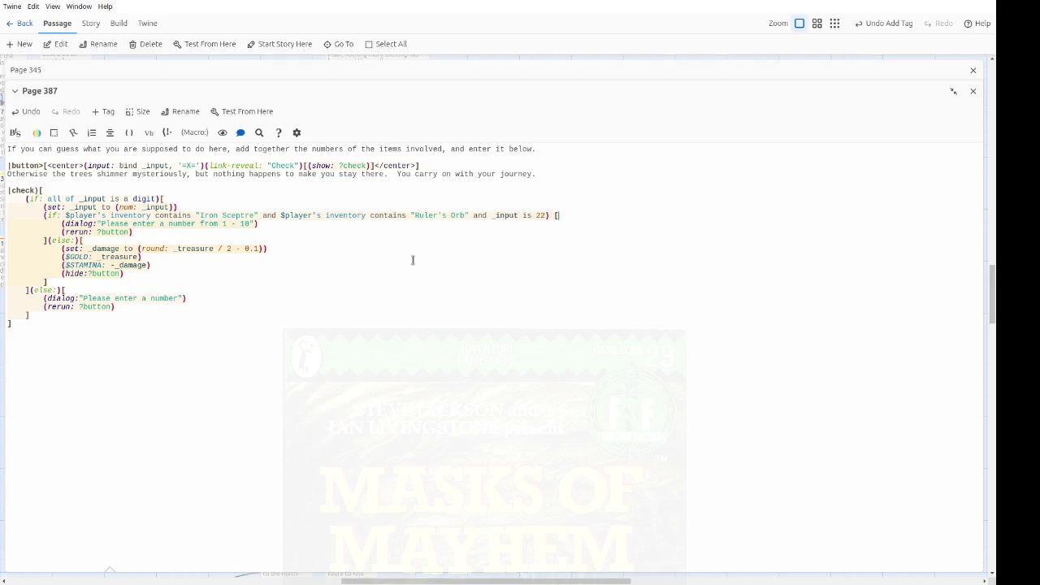
key(shift+Down)
key(shift+Down)
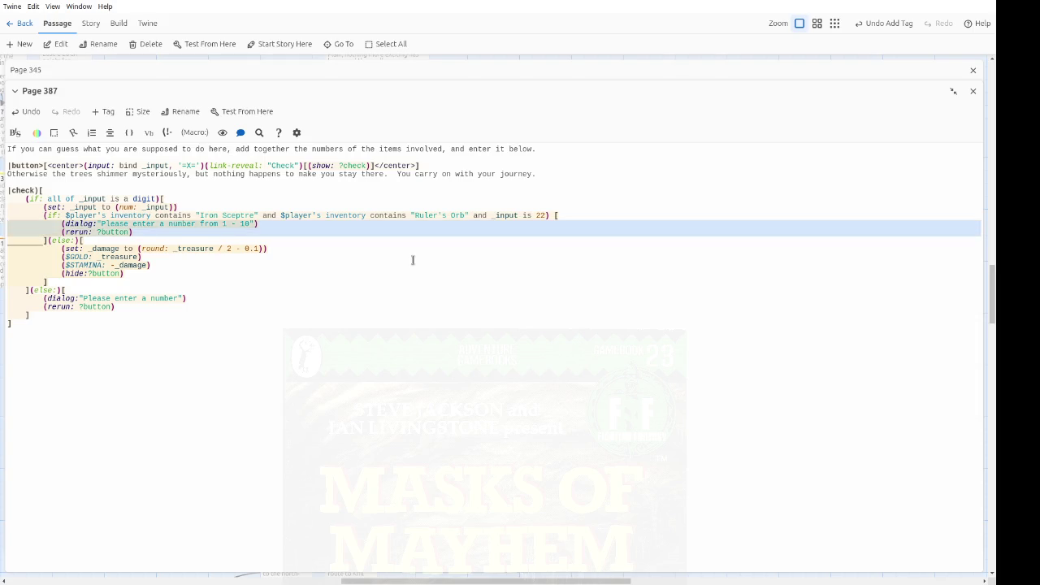
Step: Delete the range-warning dialog, rerun, damage, gold and stamina lines
key(Delete)
key(shift+Down)
key(shift+Down)
key(shift+Down)
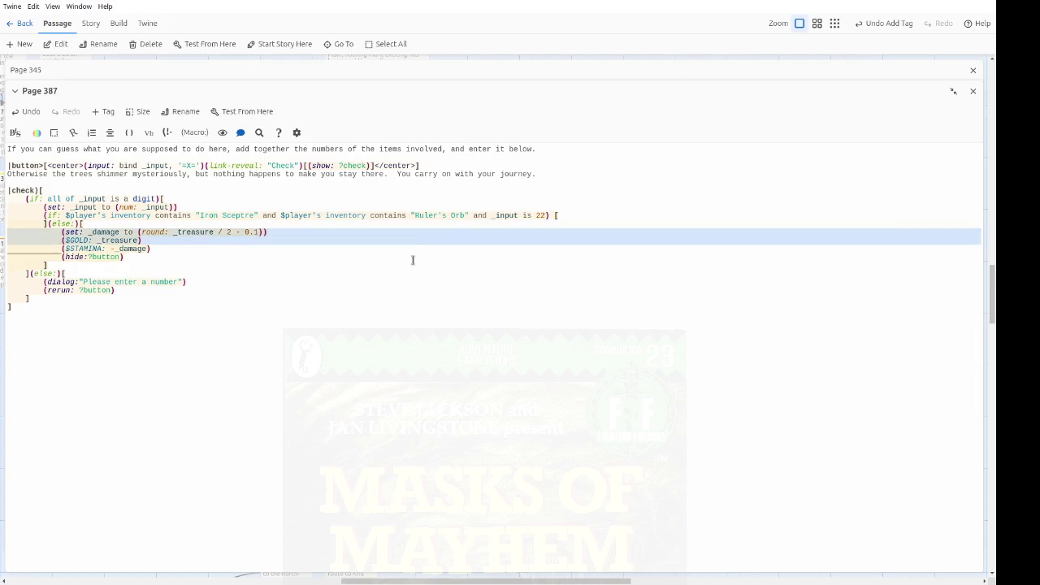
key(shift+Up)
key(Delete)
key(Up)
Step: Add (go-to: "Page 22") [[Page 22]] to the success branch
key(End)
key(Return)
text((go-to: "Page 22"))
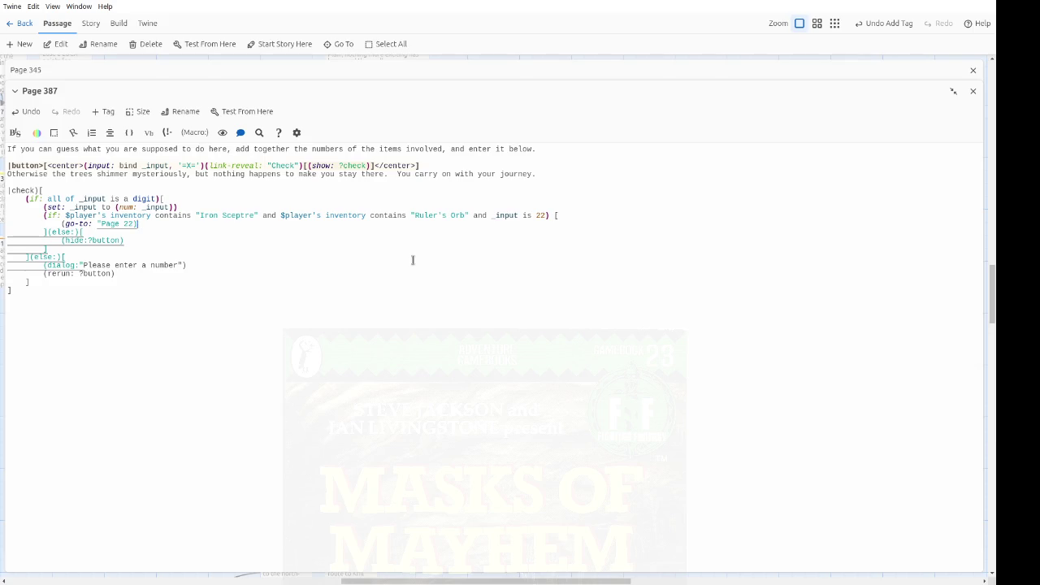
key(BackSpace)
text(") [[Page 22]])
Step: Change (hide:?button) to (dialog: "You do not have the required items.")
key(Down)
key(Down)
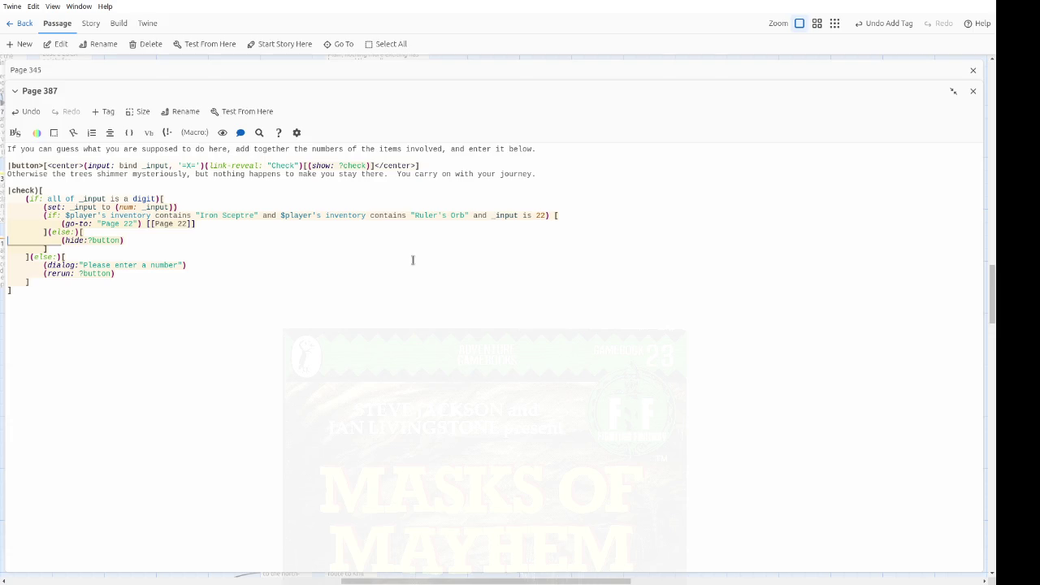
key(Left)
key(Left)
key(Left)
key(ctrl+shift+Right)
text(dialog)
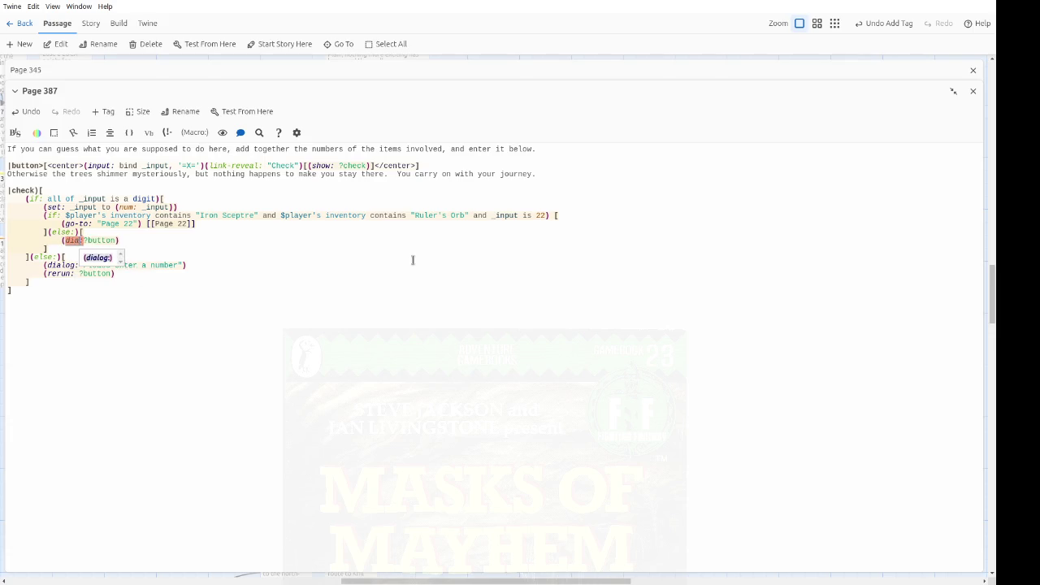
key(ctrl+shift+Right)
key(Delete)
text(")
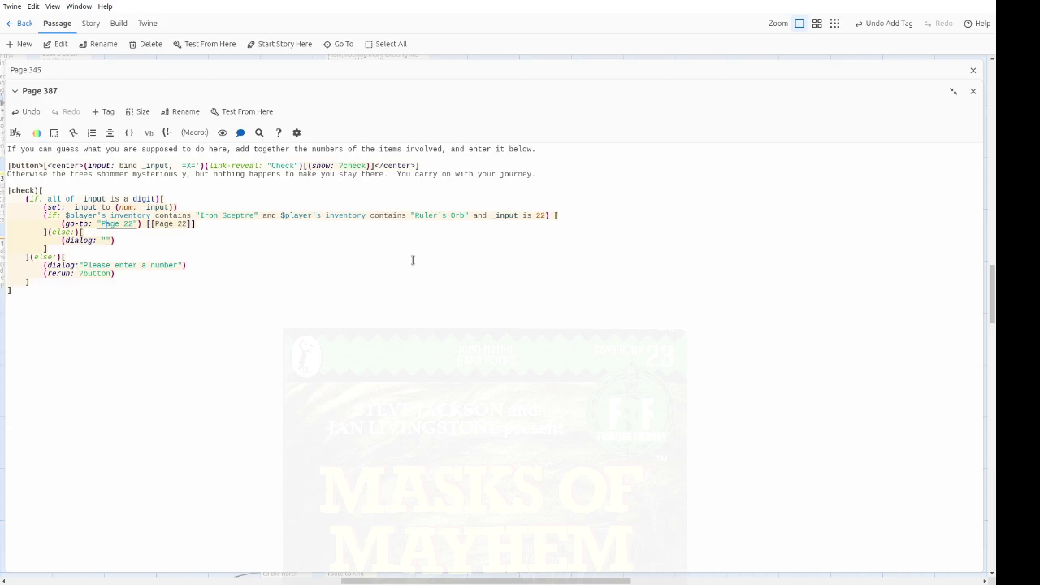
text(You do not have)
text( the re)
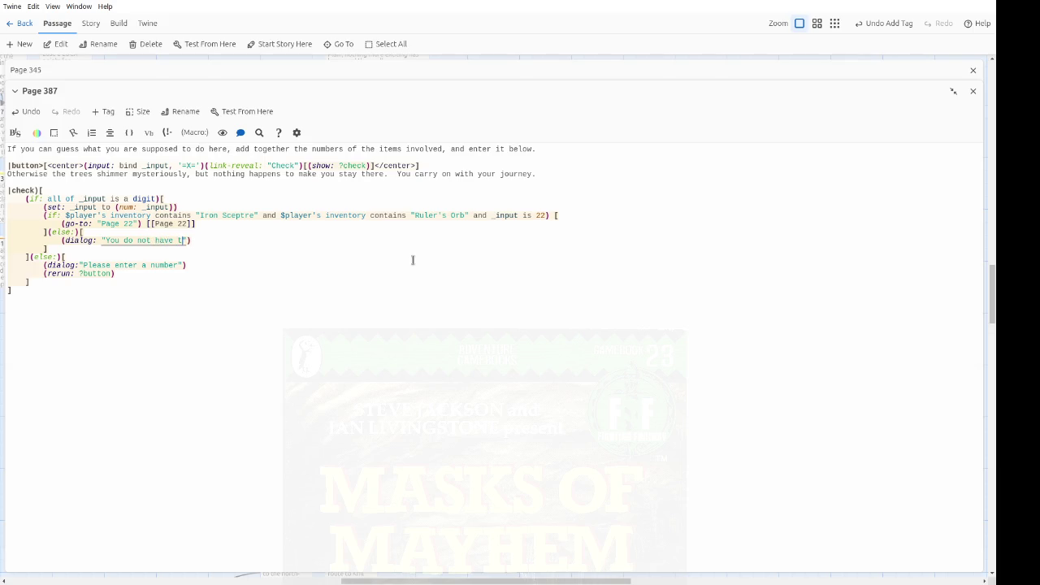
text(quired items.)
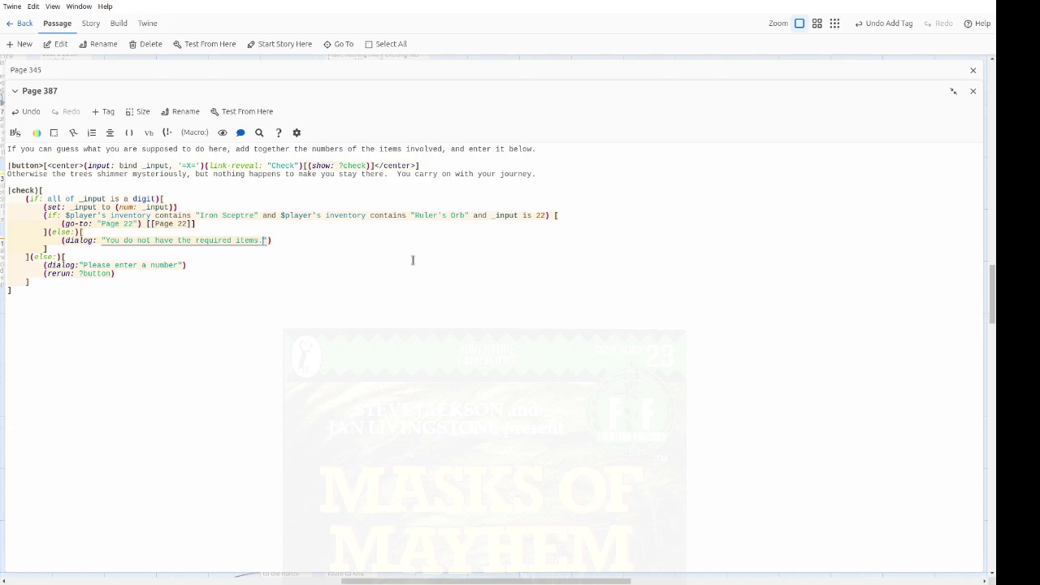
key(Up)
key(Down)
key(Down)
key(Down)
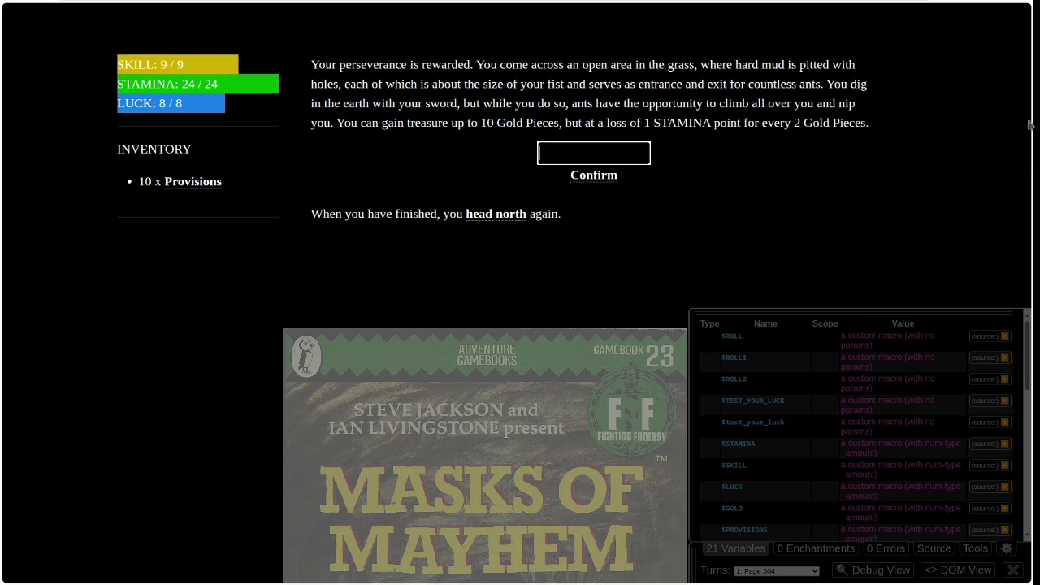
Step: Enter 123456 as the treasure amount, confirm, and dismiss the 1–10 range warning
text(123456)
click(606, 176)
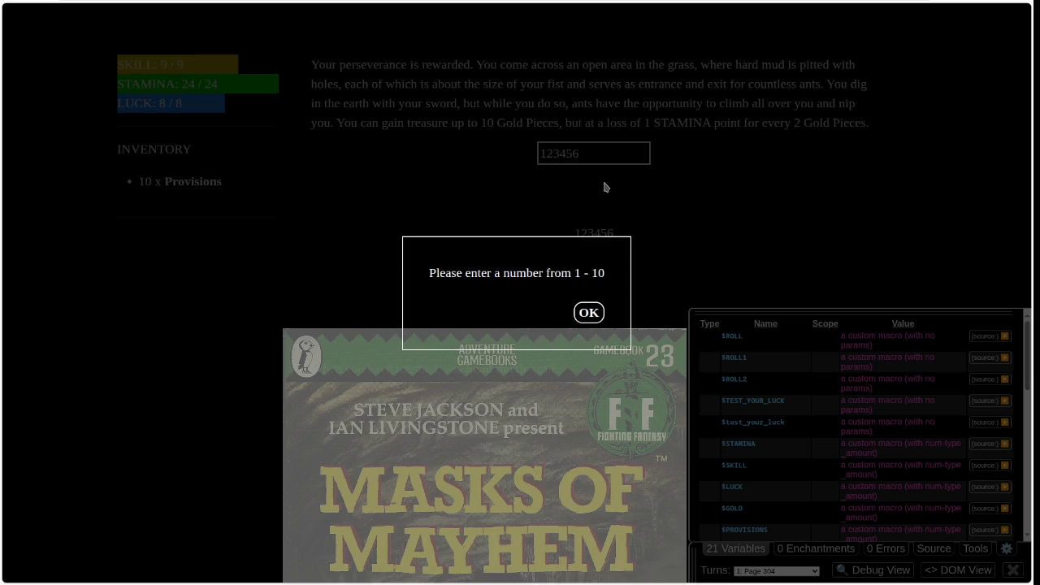
click(589, 312)
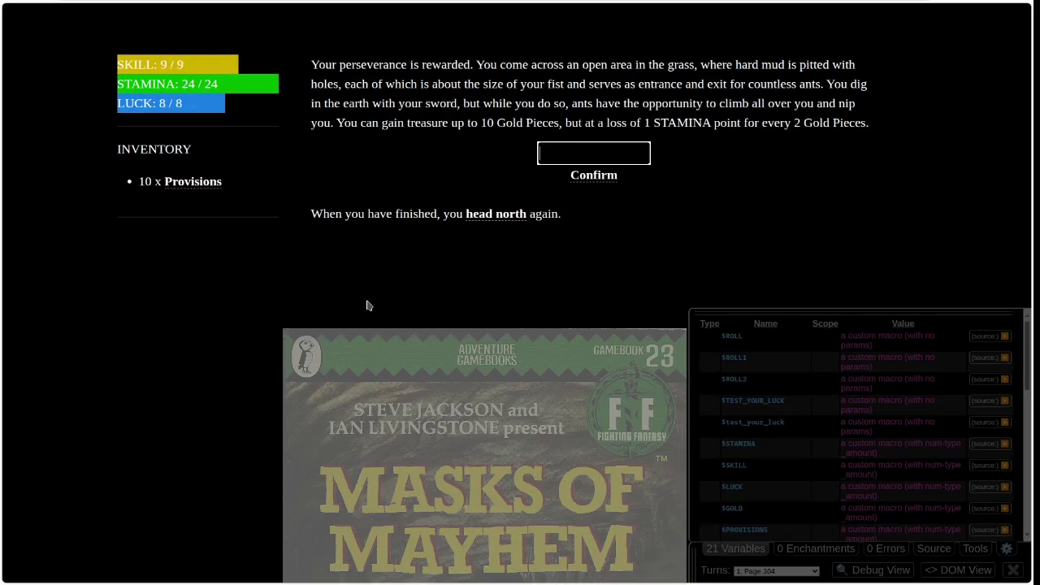
Step: Submit 123456 as Page 387's answer, then reload the test
text(123456)
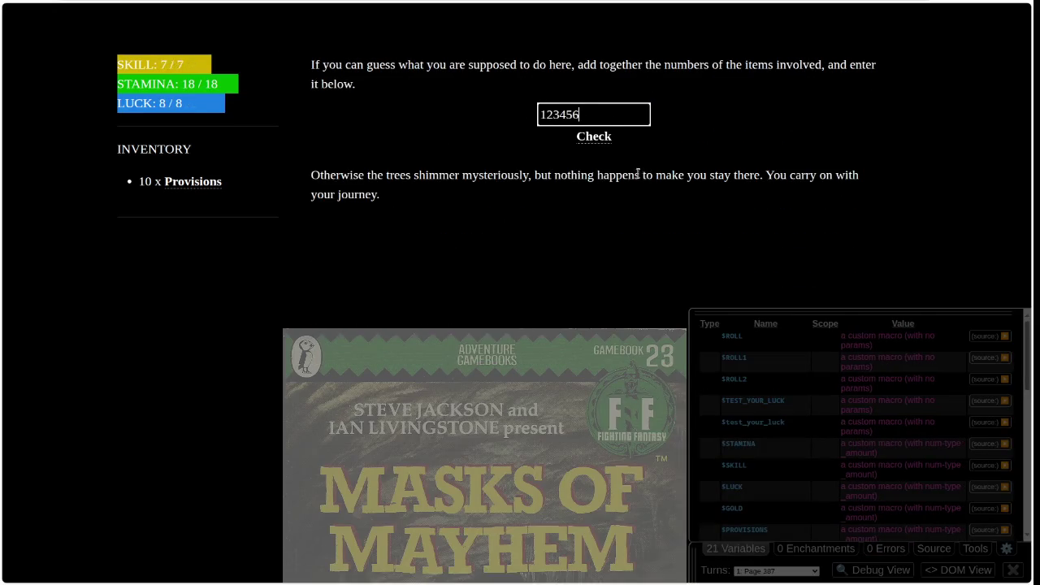
click(593, 138)
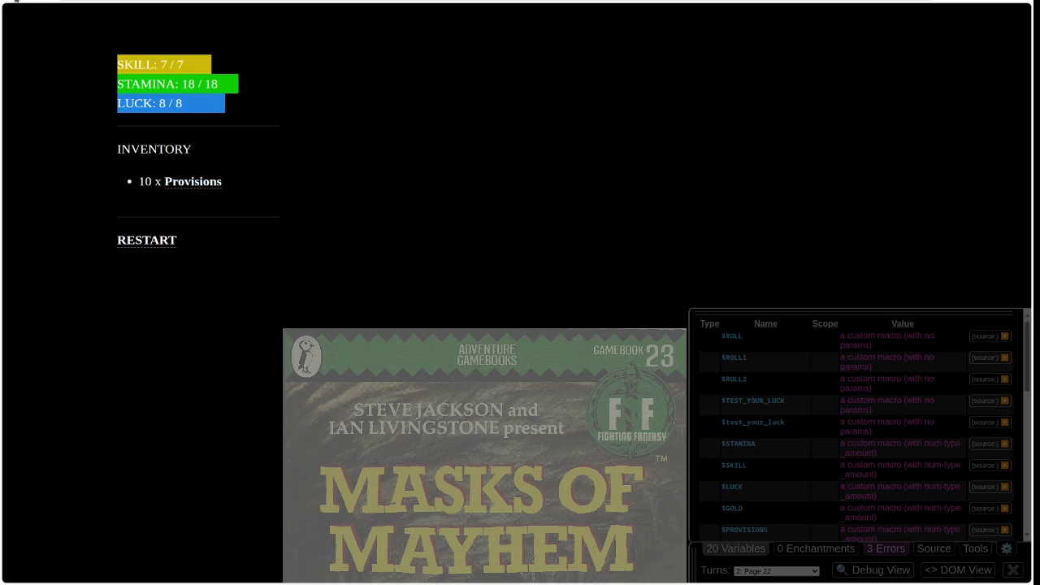
key(F5)
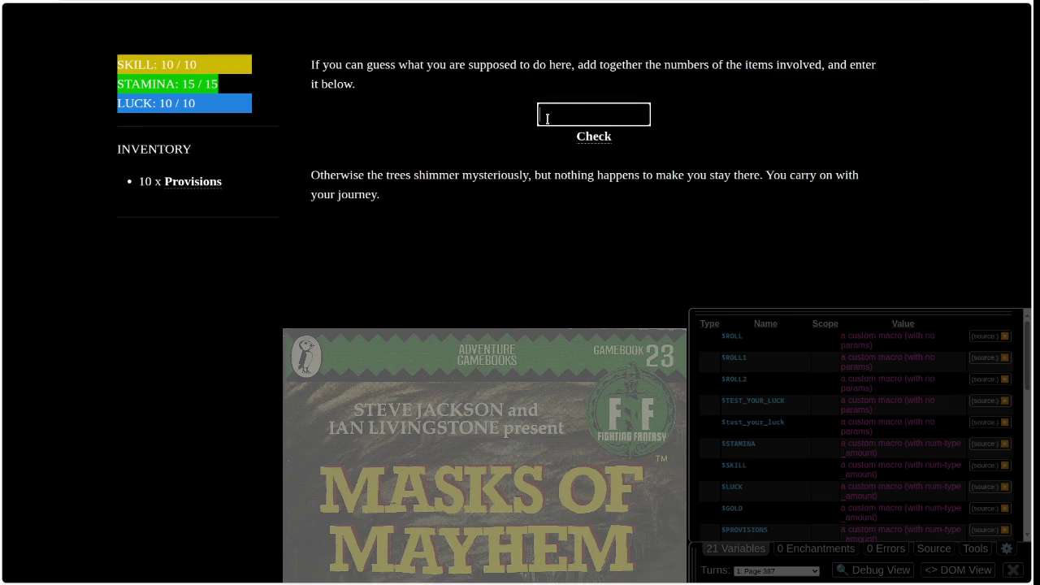
key(F5)
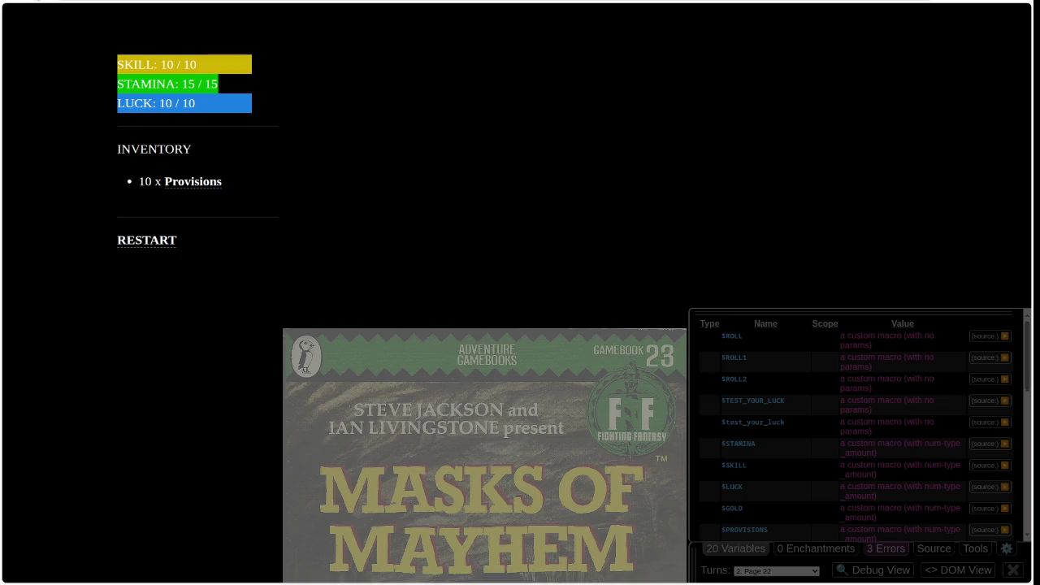
Step: Submit the random letters 'gkhgfdk' as the answer, then restart the story
click(562, 120)
text(gkhgfdk)
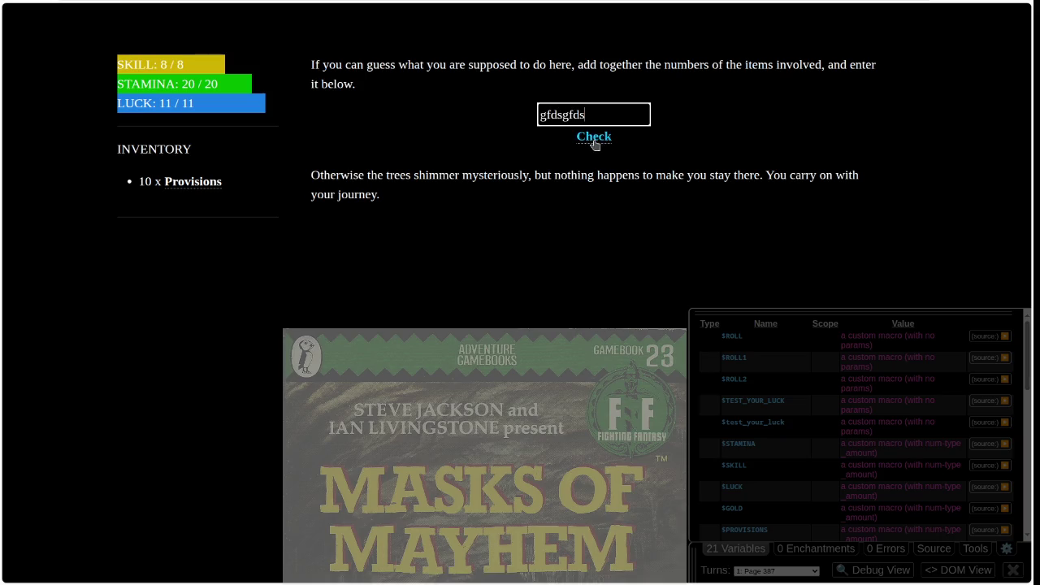
click(593, 136)
click(151, 239)
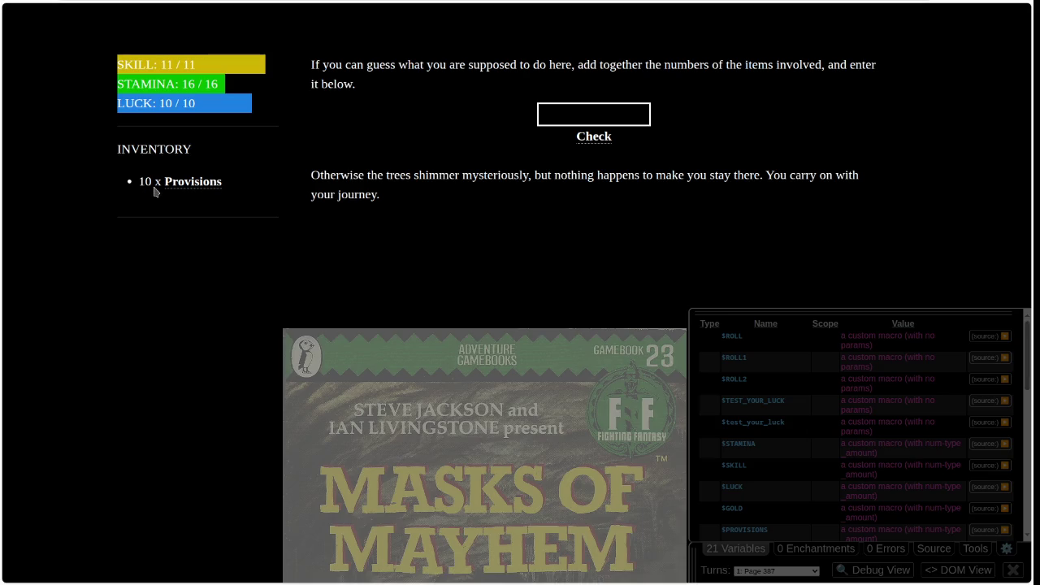
key(F5)
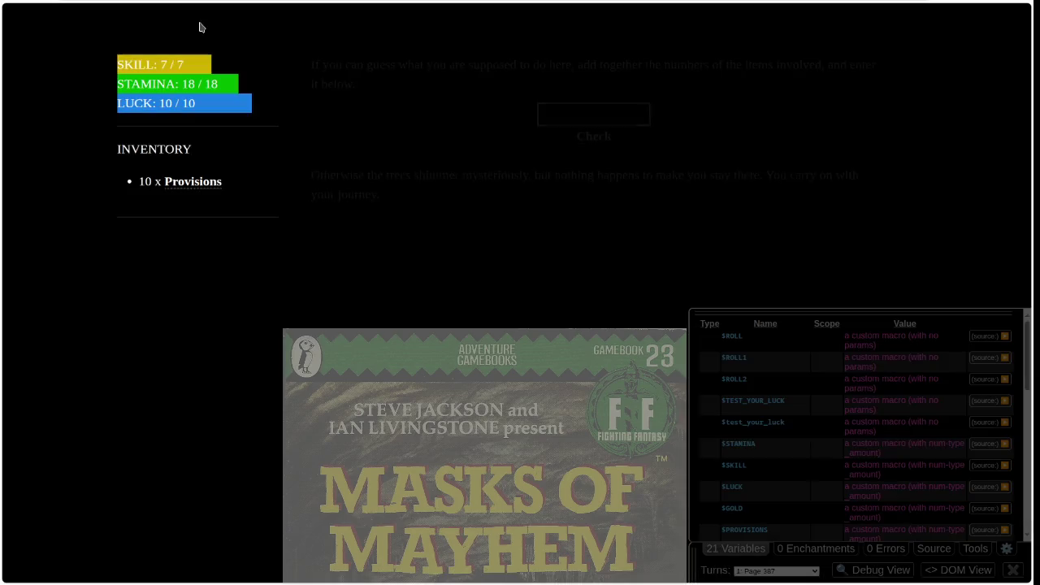
Step: Submit an empty answer and dismiss the required-items and enter-a-number messages
click(588, 114)
click(595, 138)
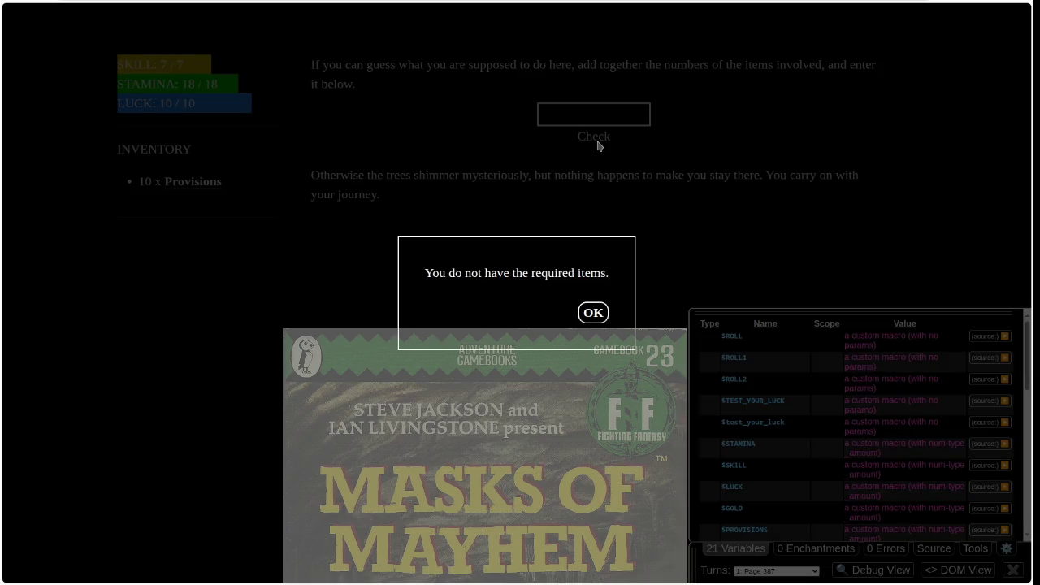
click(592, 313)
click(555, 313)
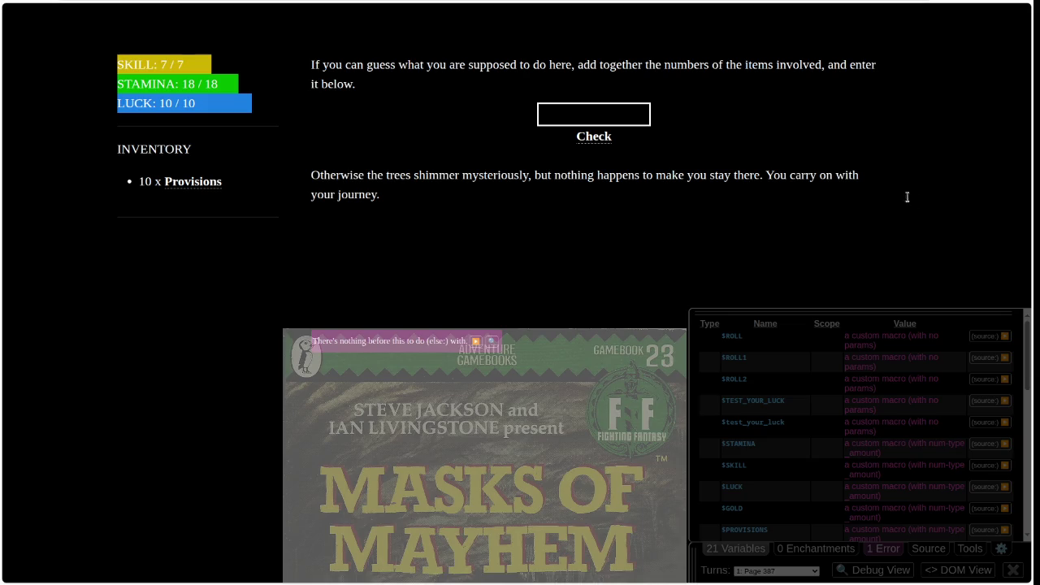
Step: Submit 2222, then the letters 'est', dismissing the enter-a-number alert
key(Tab)
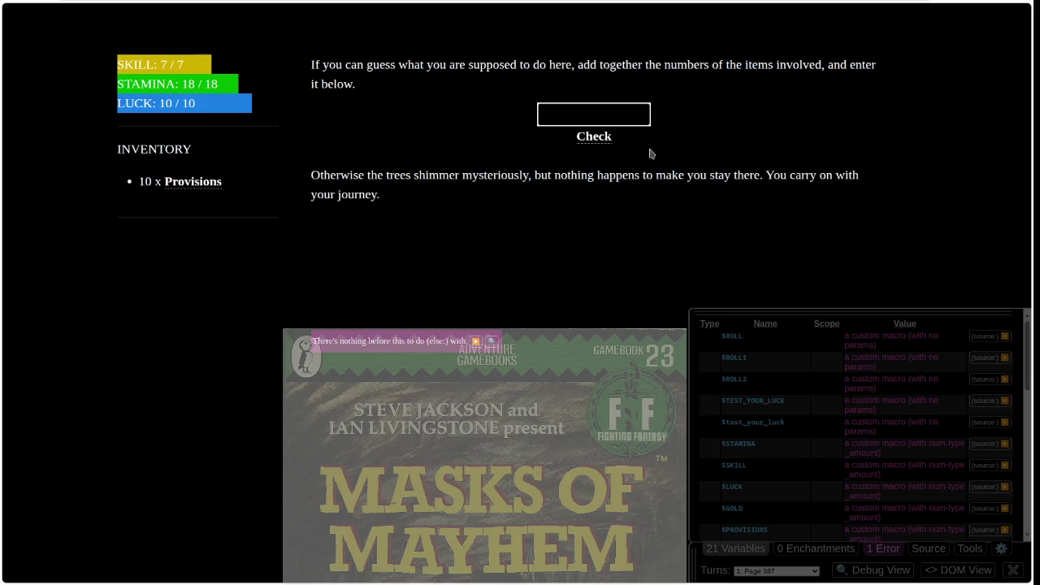
text(2222)
click(602, 144)
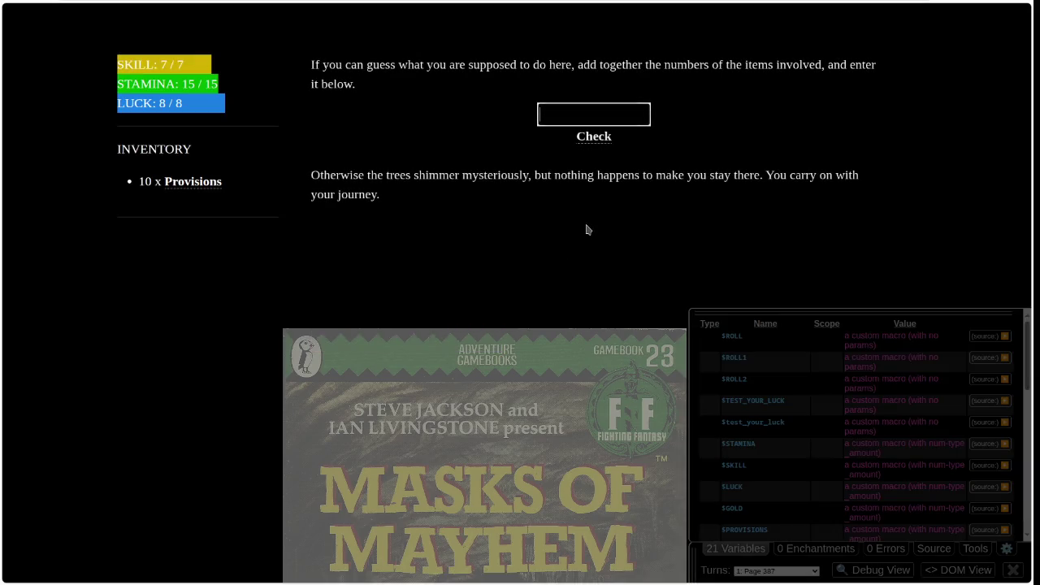
click(601, 122)
text(est)
click(598, 137)
click(559, 310)
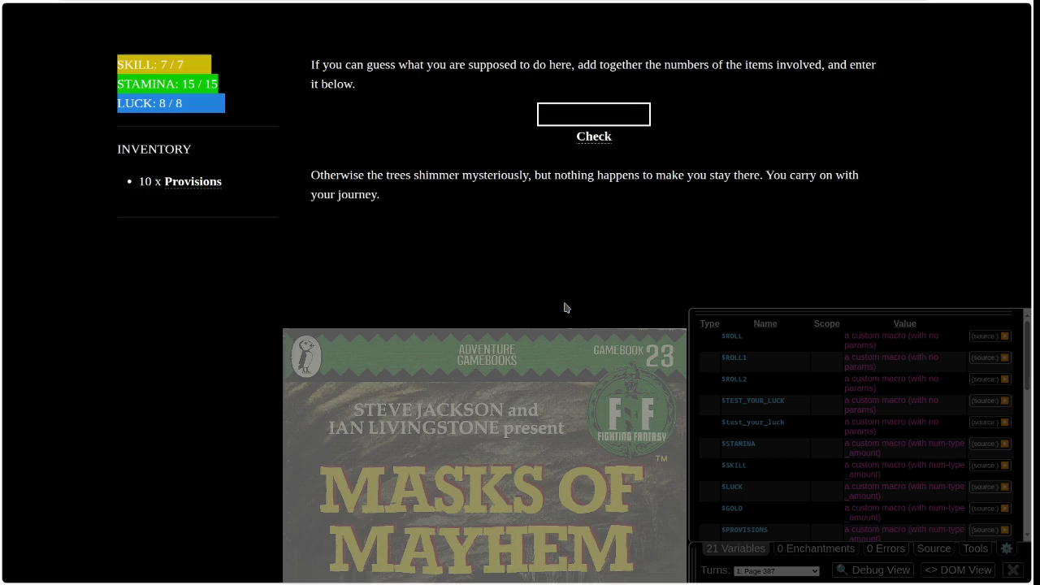
Step: Submit 345 as the answer
click(597, 116)
text(345)
click(599, 137)
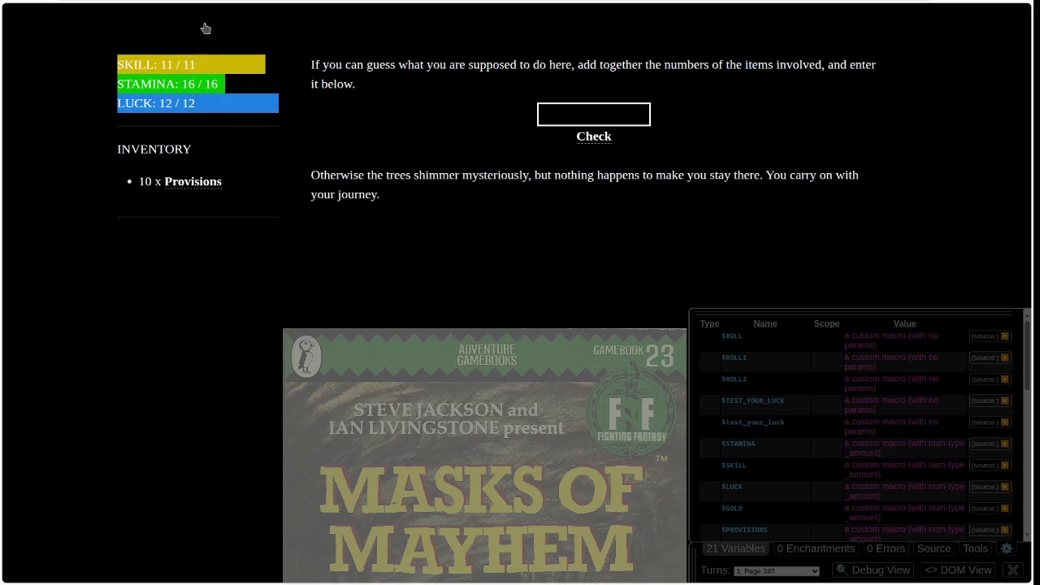
Step: Reload Page 387 and submit the letters 'rew', dismissing the enter-a-number alert
key(F5)
text(rew)
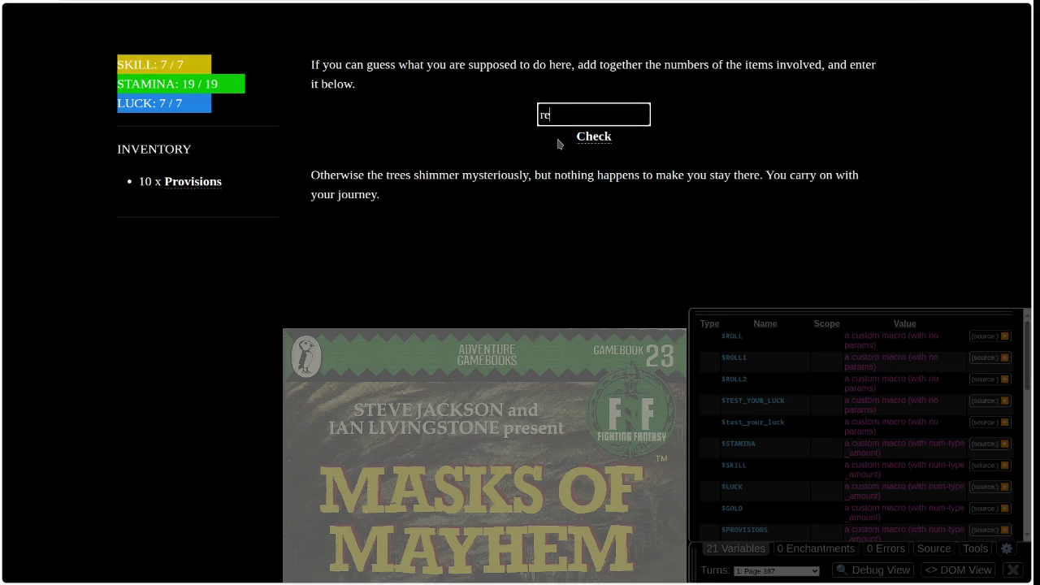
click(586, 136)
click(558, 312)
text(gfdsgfds)
double_click(594, 137)
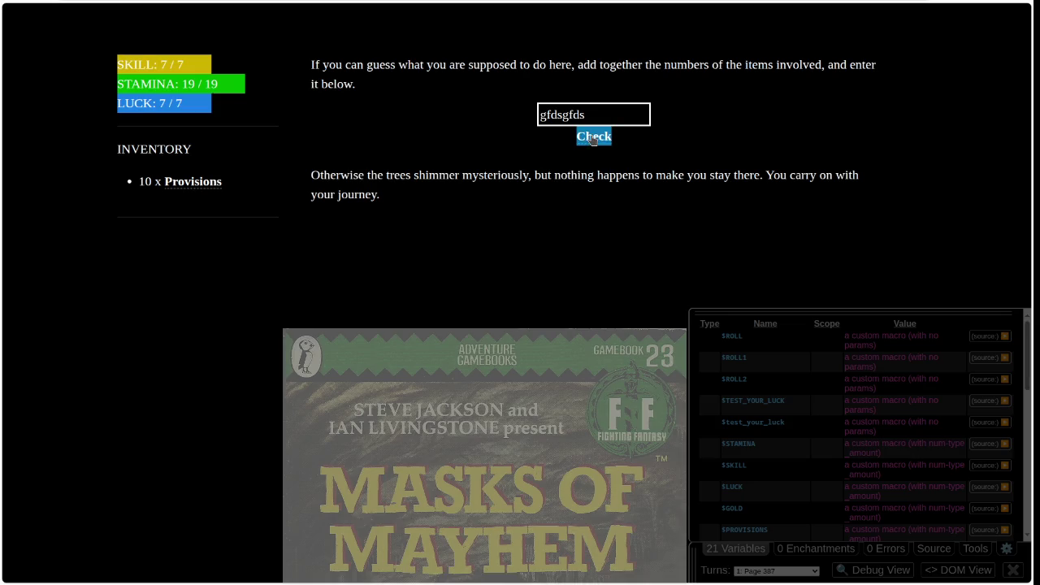
click(603, 140)
Step: Reload again and submit 'fdsafdsa', dismissing the enter-a-number warning
key(F5)
click(615, 115)
text(fdsafdsa)
click(602, 136)
click(557, 312)
click(607, 118)
text(fdsfdsa)
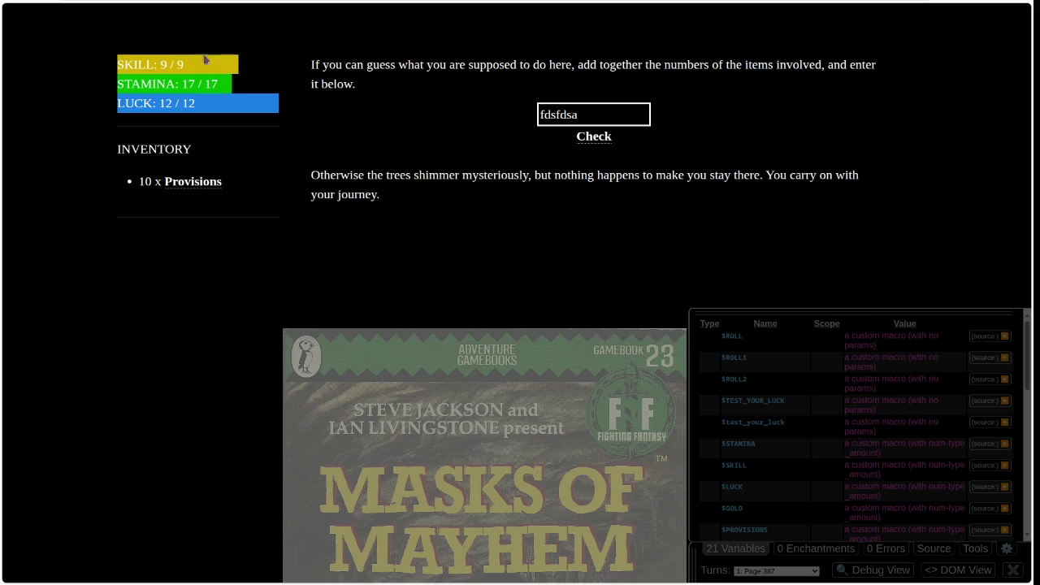
Step: Restart, submit 'fdsafsa' then 111, dismissing the required-items and enter-a-number messages
click(224, 29)
click(605, 114)
text(fdsafsa)
click(594, 136)
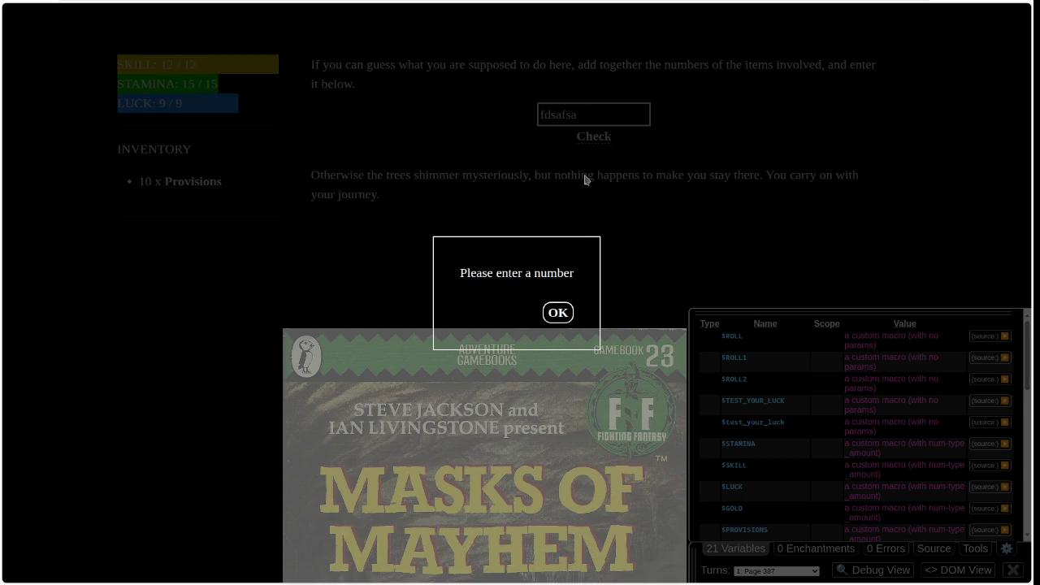
click(557, 311)
text(111)
click(599, 137)
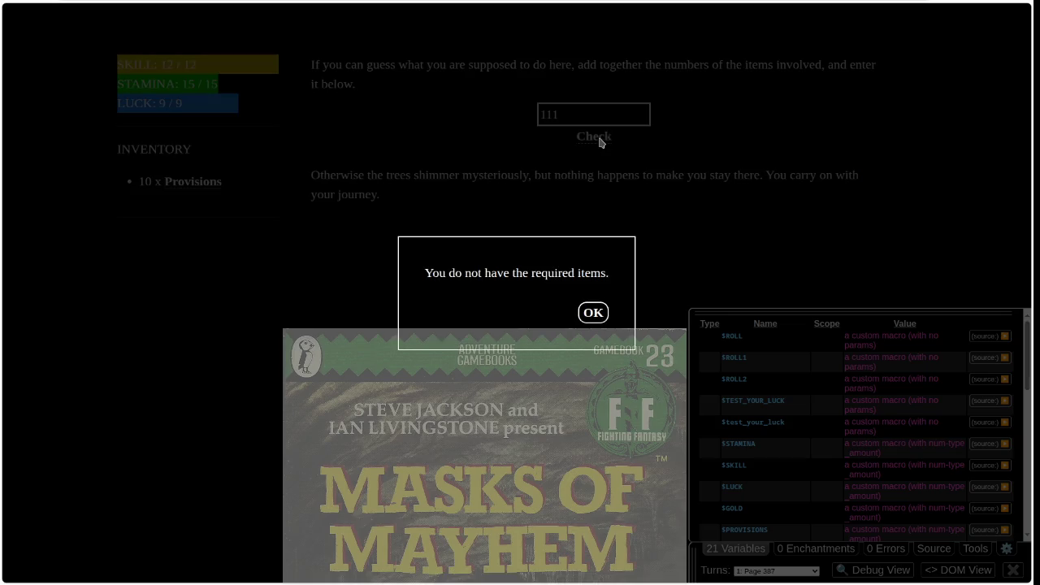
click(593, 313)
click(560, 314)
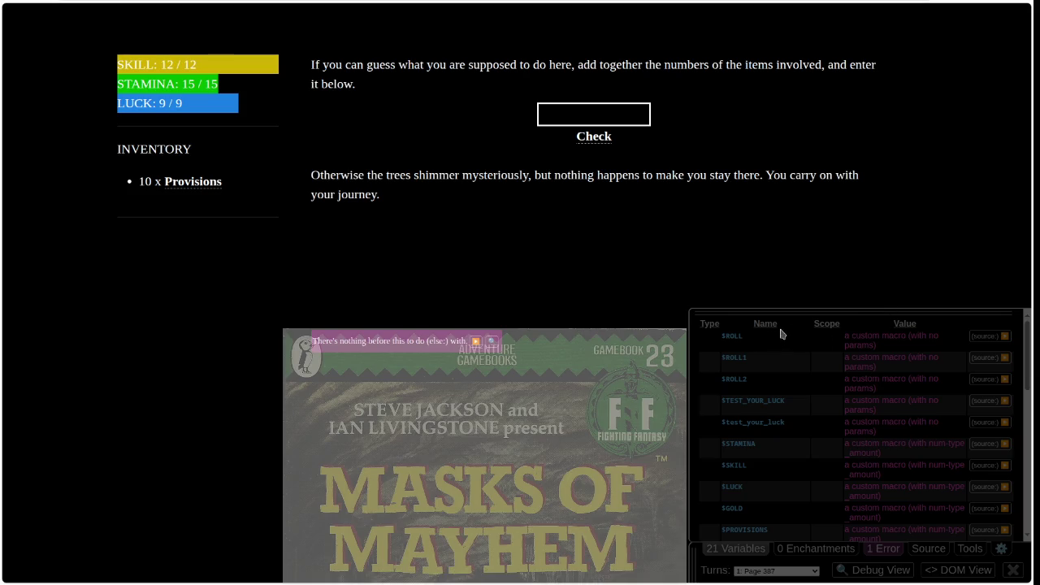
Step: Restart the Page 387 play test to reroll stats and clear the (else:) error
click(230, 26)
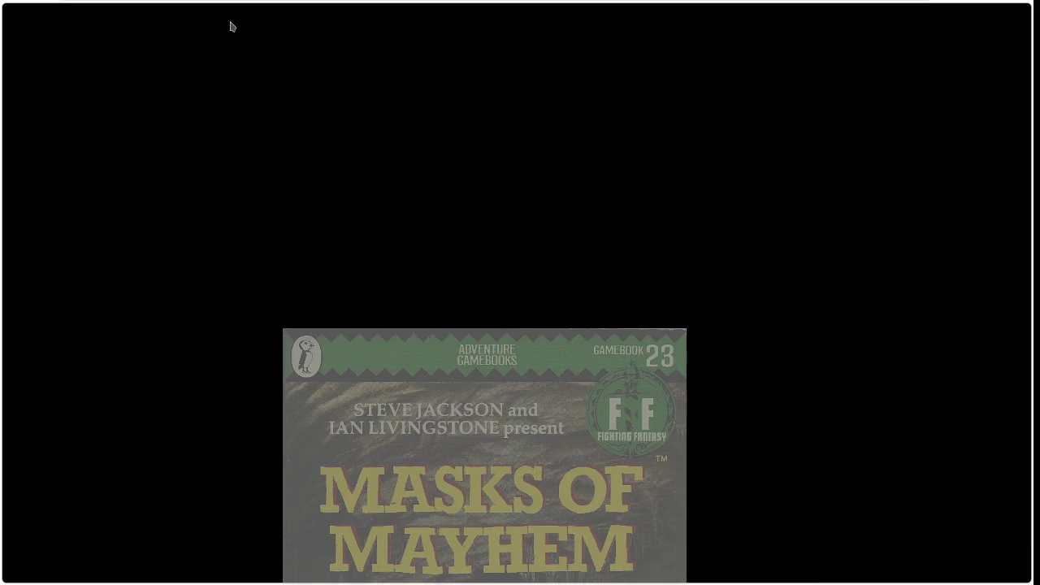
Step: Submit 'wer' then 5555, dismiss the alerts, and select the debug error about 5555
text(wer)
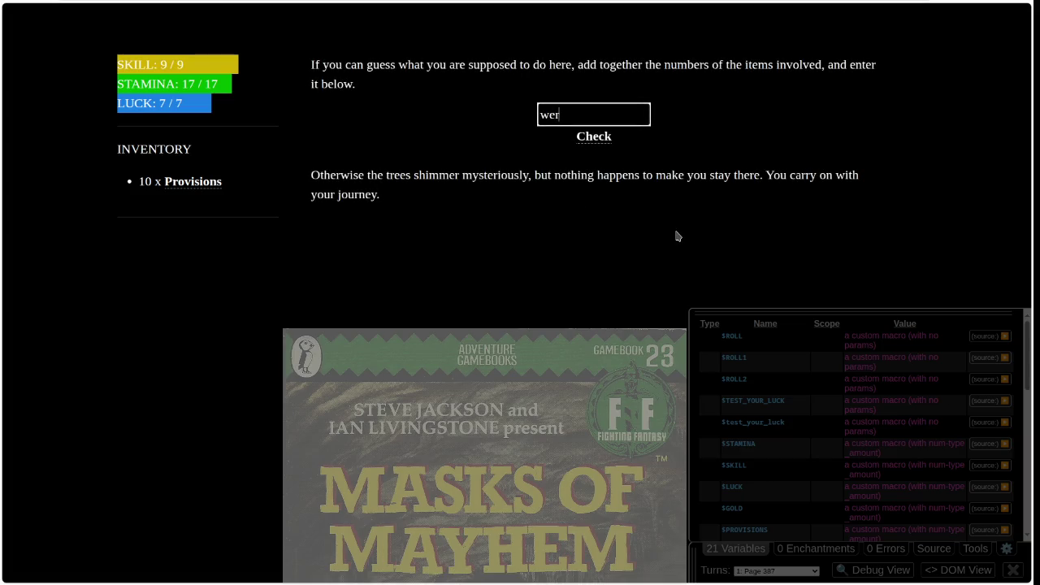
click(596, 137)
click(563, 316)
text(5555)
click(596, 139)
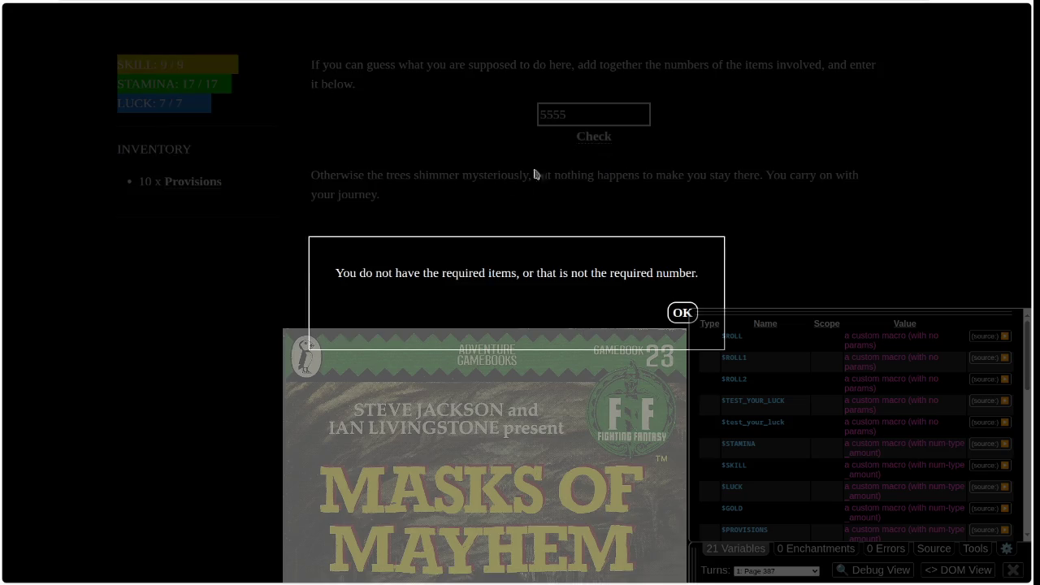
click(674, 316)
click(559, 313)
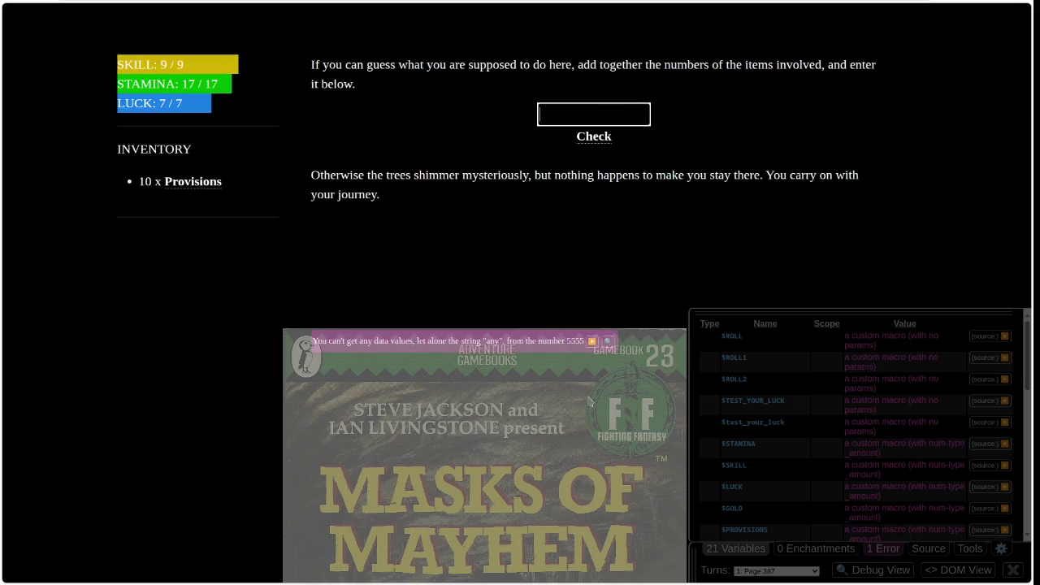
drag(373, 342, 641, 348)
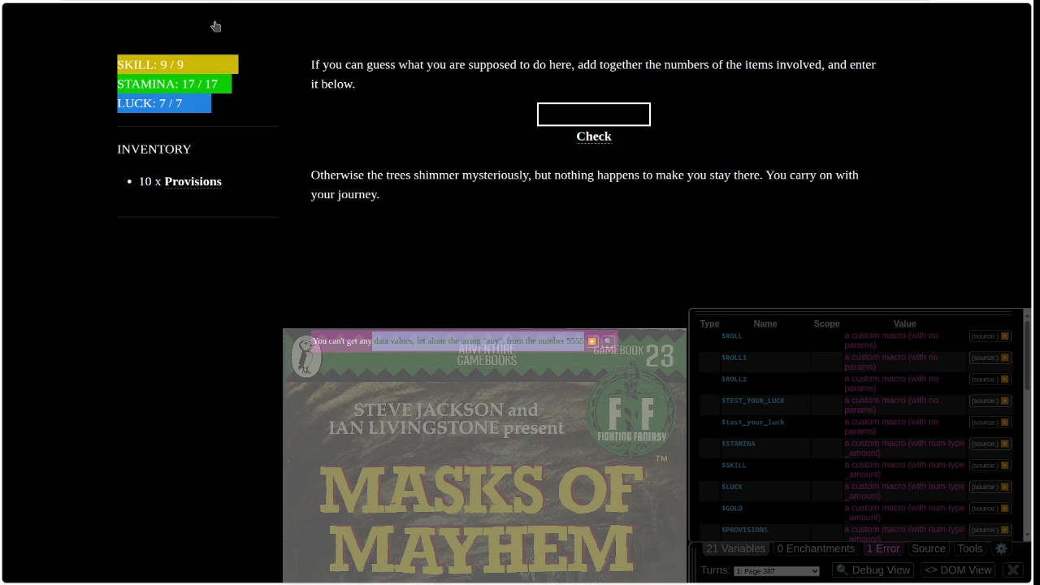
Step: Reload the story and submit the word 'fdsafdsa' on Page 387, getting the enter-a-number warning
key(F5)
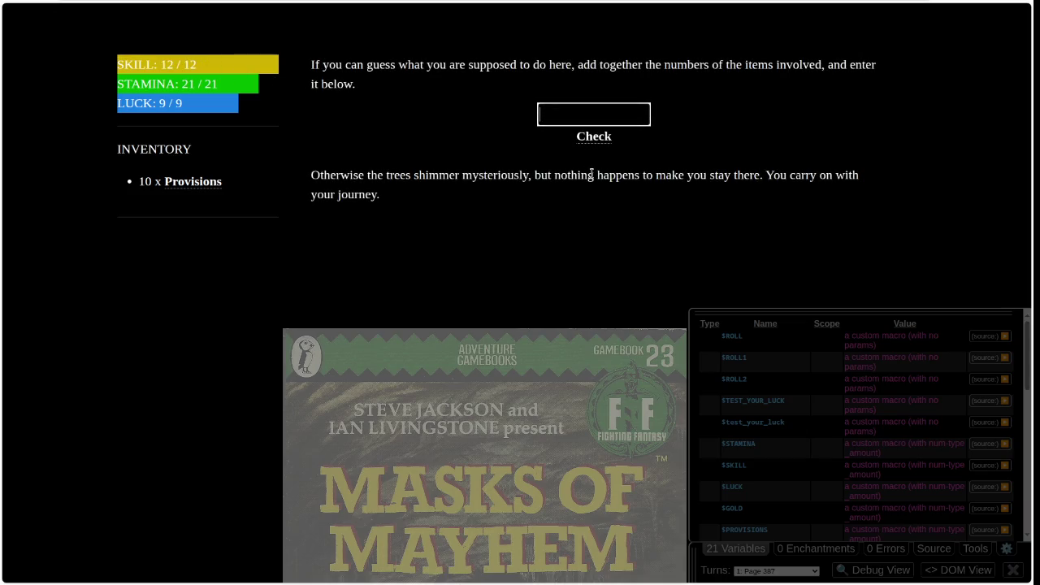
text(fdsafdsa)
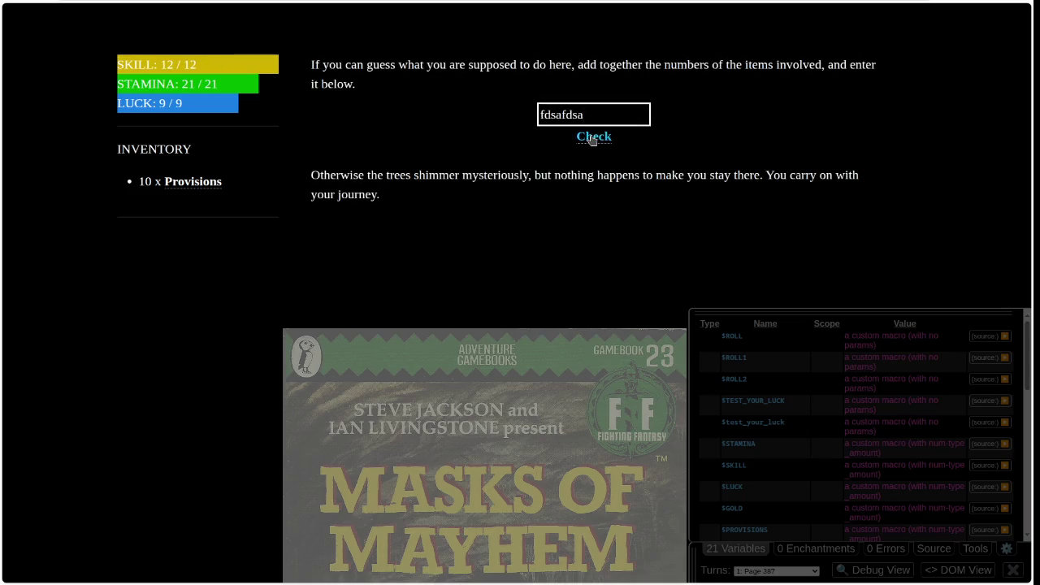
click(593, 138)
click(556, 313)
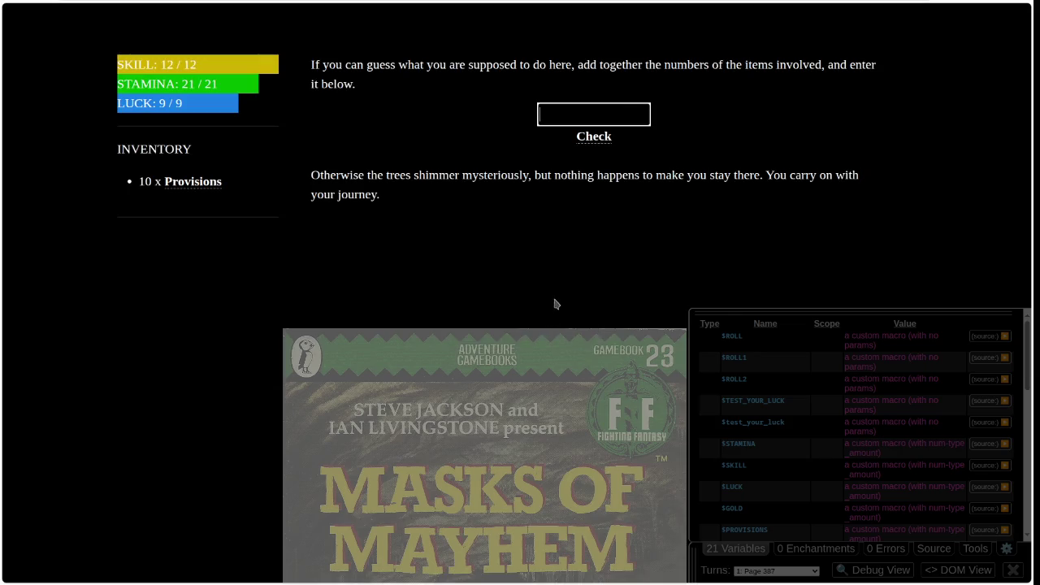
Step: Submit 431 as the answer, getting the 'not the right number' message and data-values error
text(431)
click(596, 138)
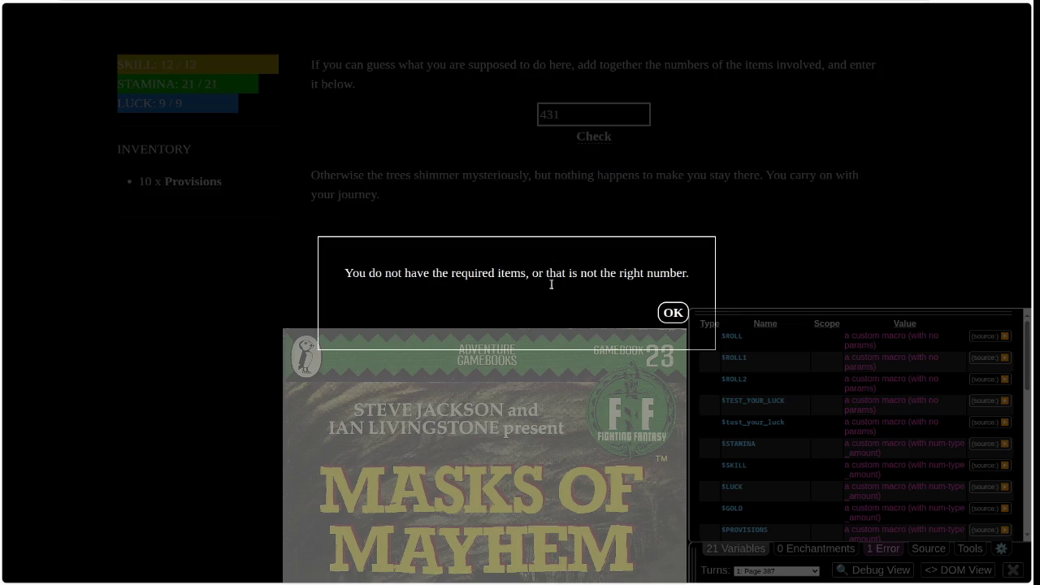
click(671, 314)
click(565, 314)
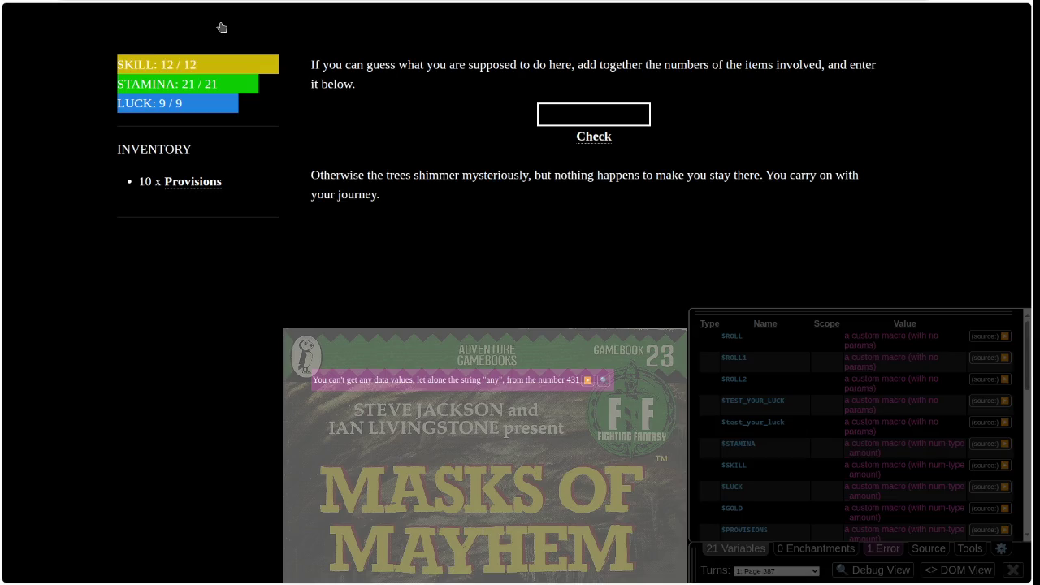
Step: Reload Page 387 and submit the words 'fred' and 'fdsafsa', each getting the enter-a-number warning
key(F5)
click(628, 113)
text(fred)
click(605, 138)
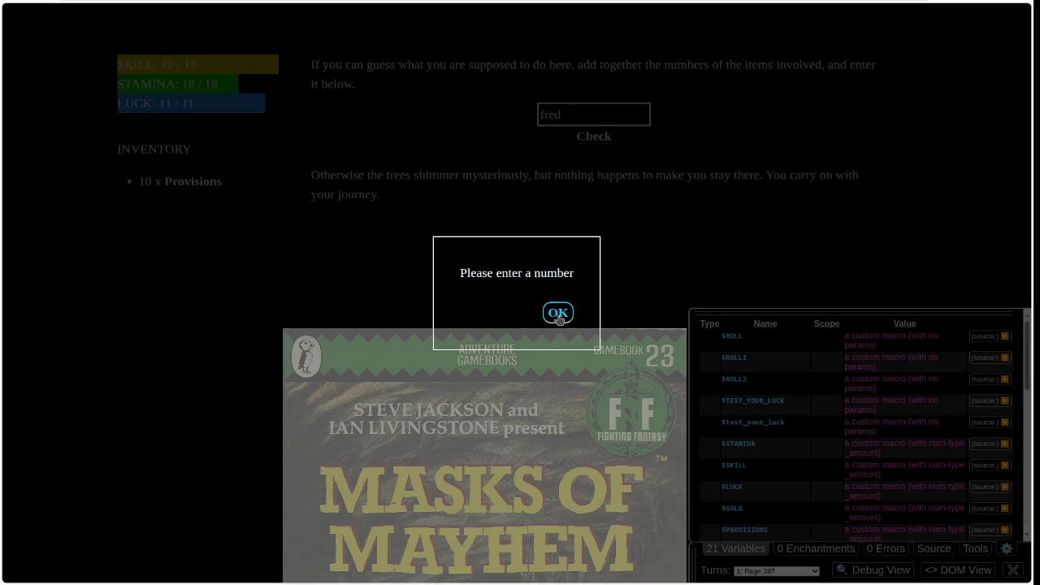
click(558, 314)
text(fdsafsa)
click(603, 138)
click(561, 314)
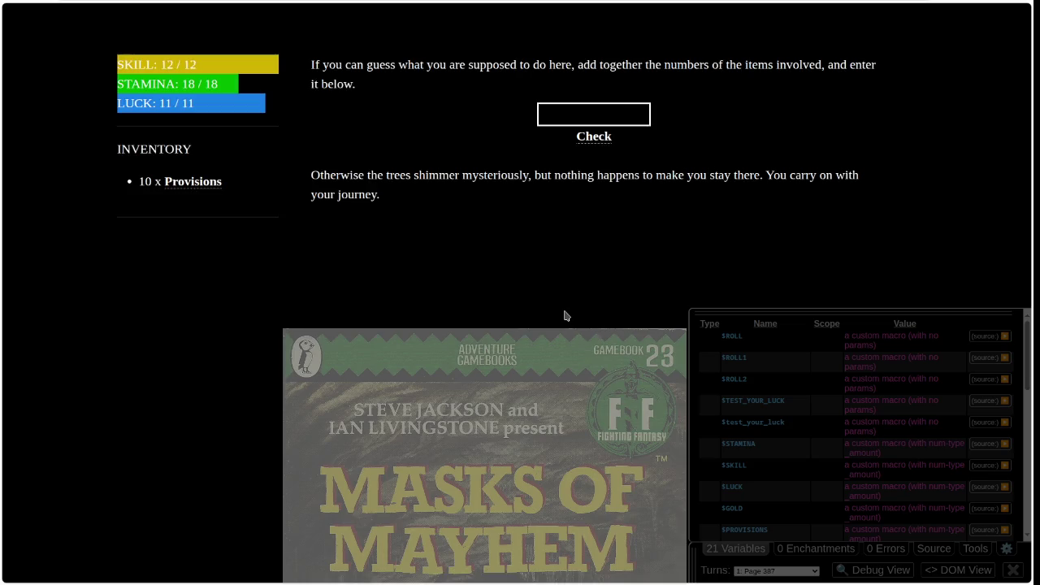
Step: Submit 111 and then 23 as answers, each rejected for lacking the required items
text(111)
click(595, 138)
click(659, 320)
double_click(582, 120)
text(23)
click(578, 138)
click(673, 316)
Step: Submit 22 and then 65654 as answers, each rejected for lacking the required items
double_click(575, 114)
text(22)
click(593, 136)
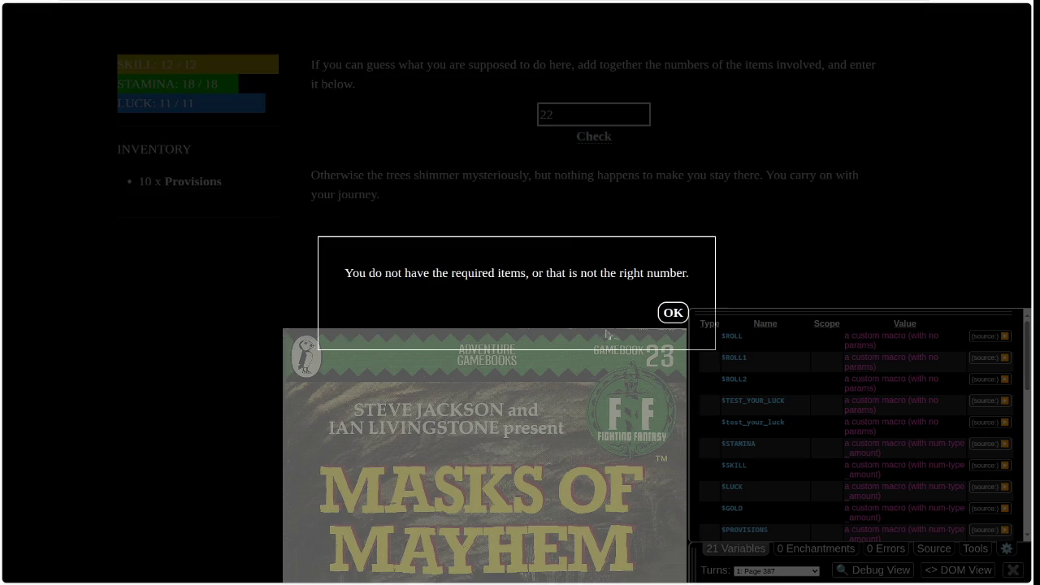
click(668, 313)
double_click(593, 111)
text(65654)
click(601, 140)
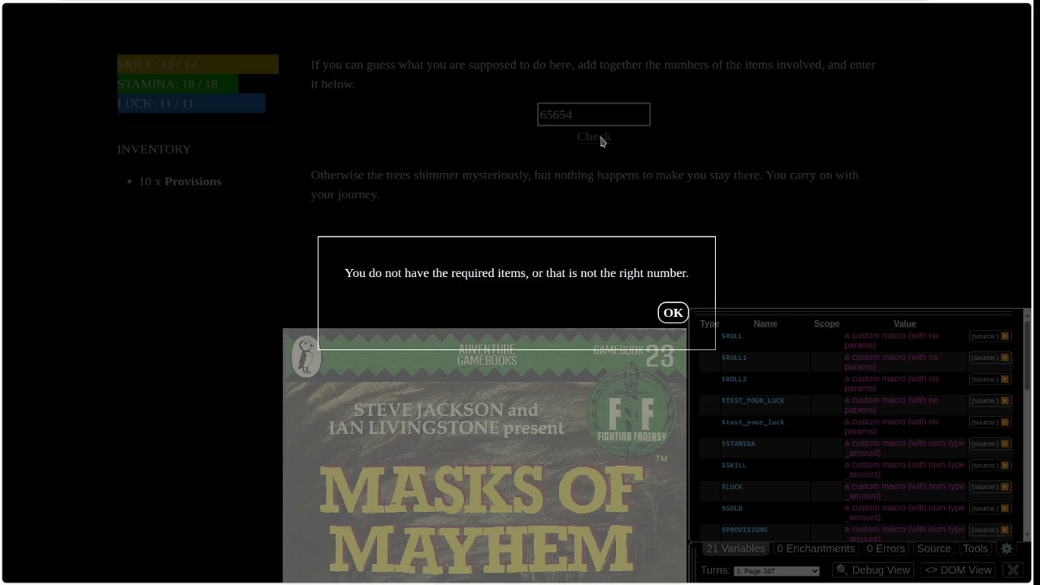
click(671, 312)
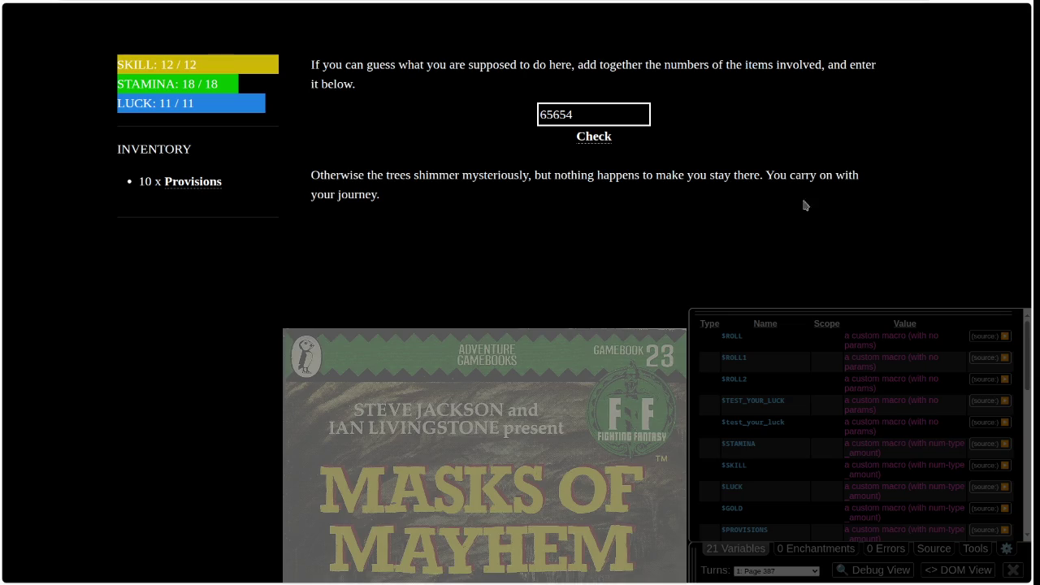
key(F5)
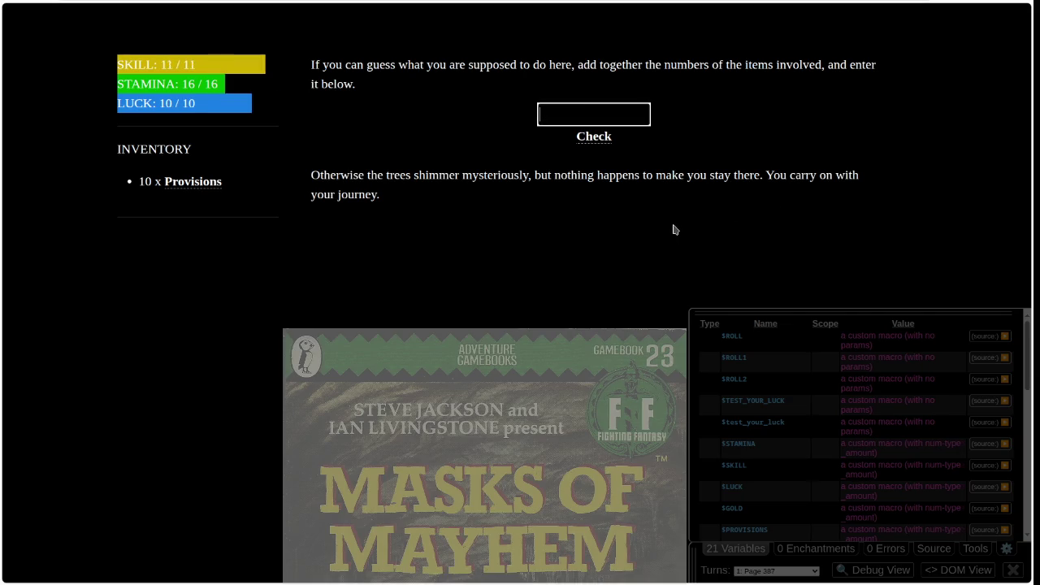
key(F5)
key(F5)
key(F5)
text(65654)
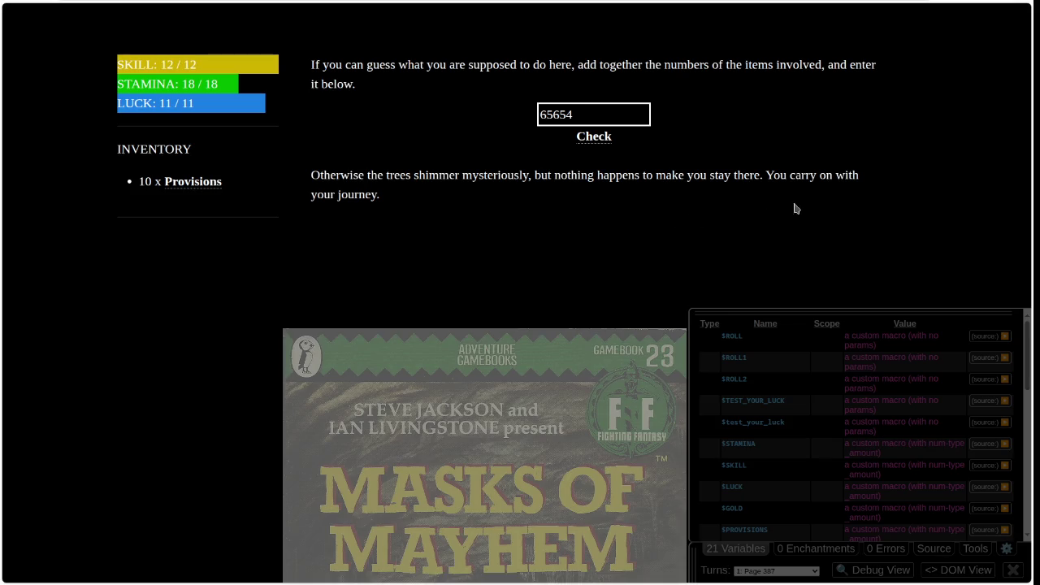